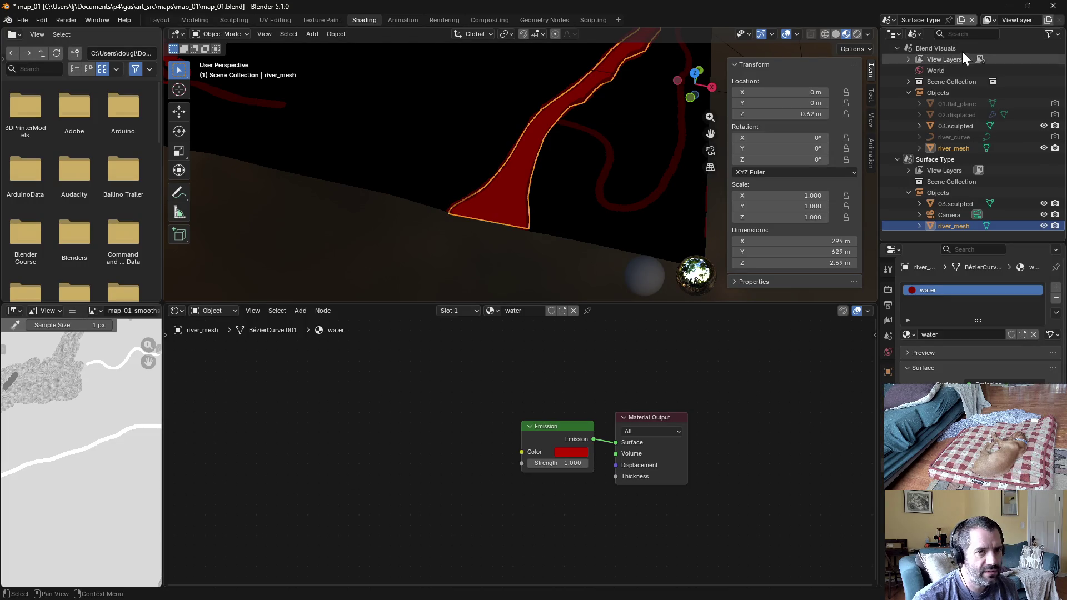
Assign the blend material to the 03.sculpted terrain object
left_click(946, 128)
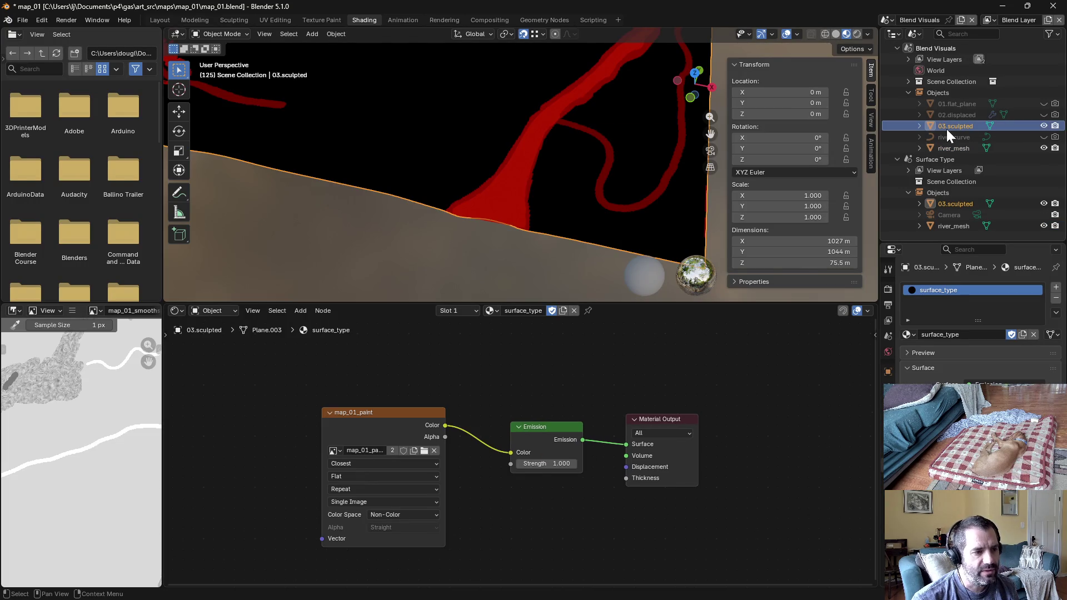
left_click(909, 336)
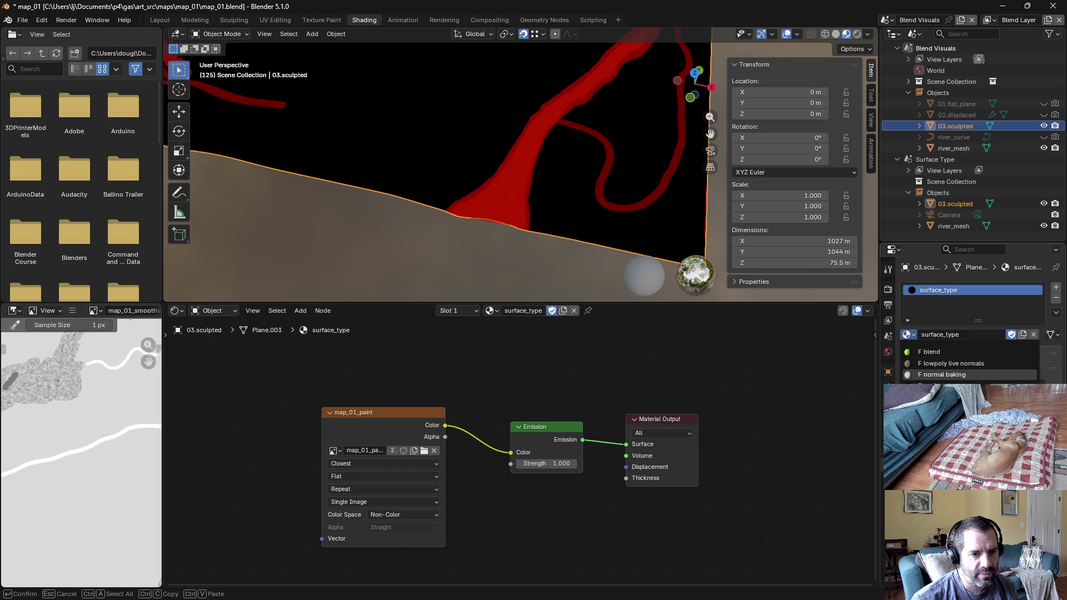
left_click(956, 352)
Look over the Riverbed and Cliff node frames, then switch to Unity
scroll(652, 445, "down", 8)
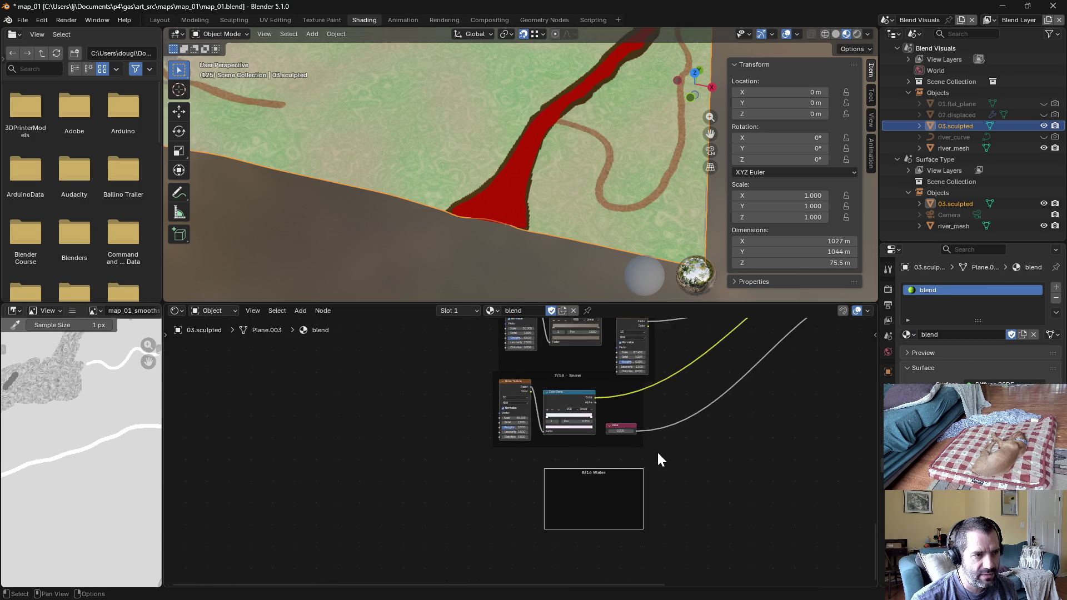
scroll(424, 385, "up", 3)
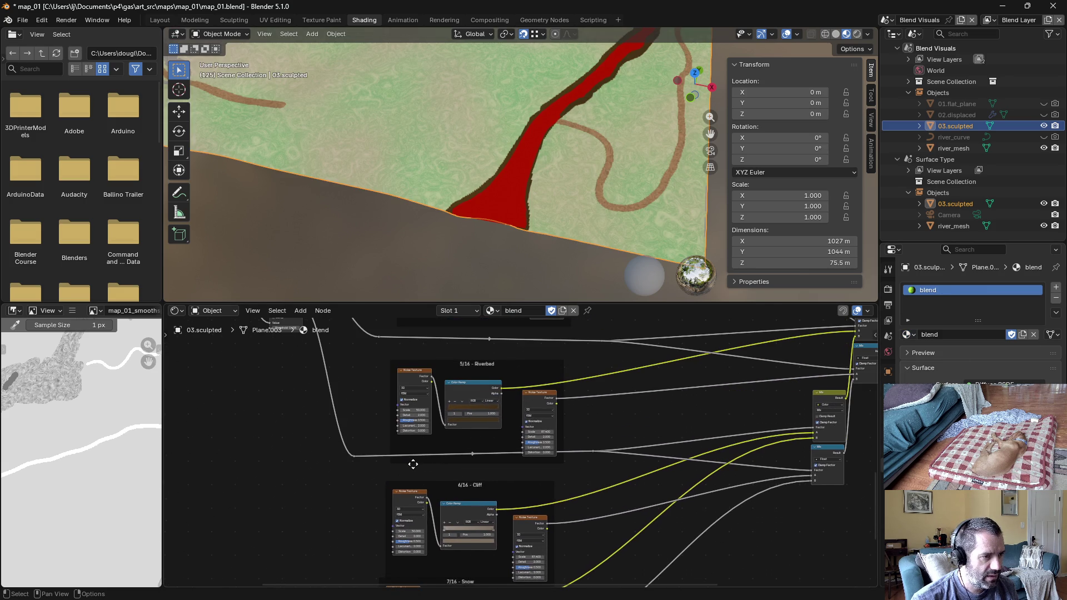
left_click_drag(413, 464, 453, 421)
key("alt+Tab")
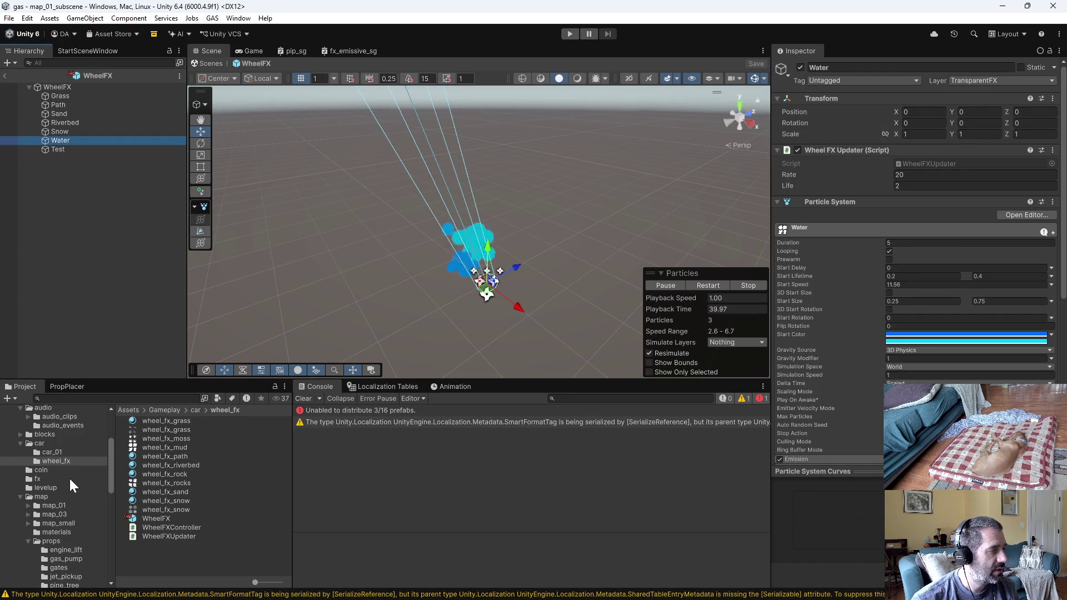
Inspect the lowpoly_water material and lowpoly_water_sg shader graph in the map materials folder
scroll(67, 491, "down", 3)
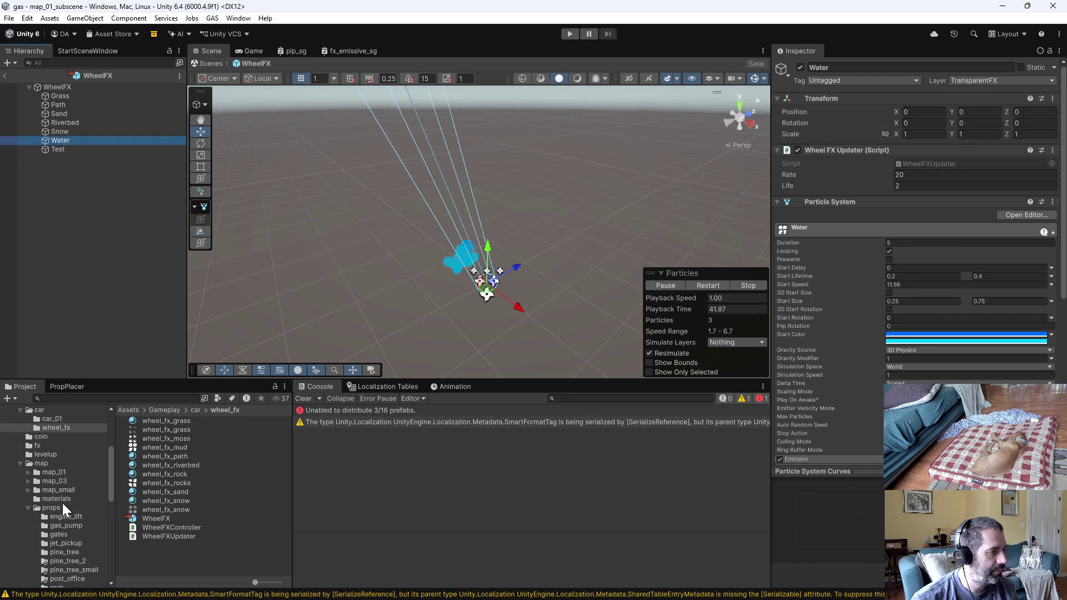
left_click(25, 508)
left_click(48, 498)
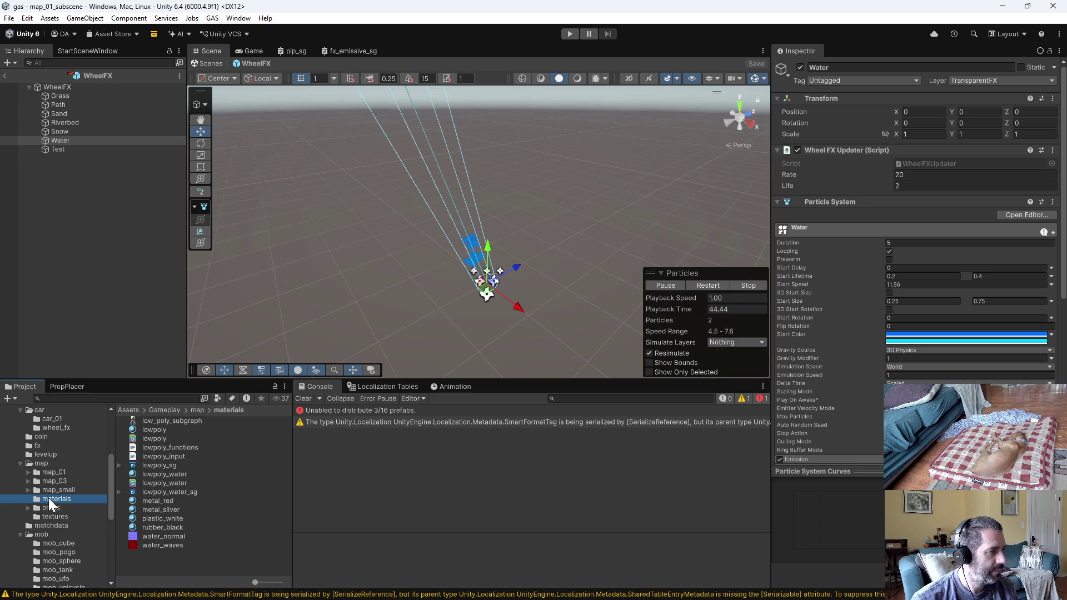
left_click(175, 474)
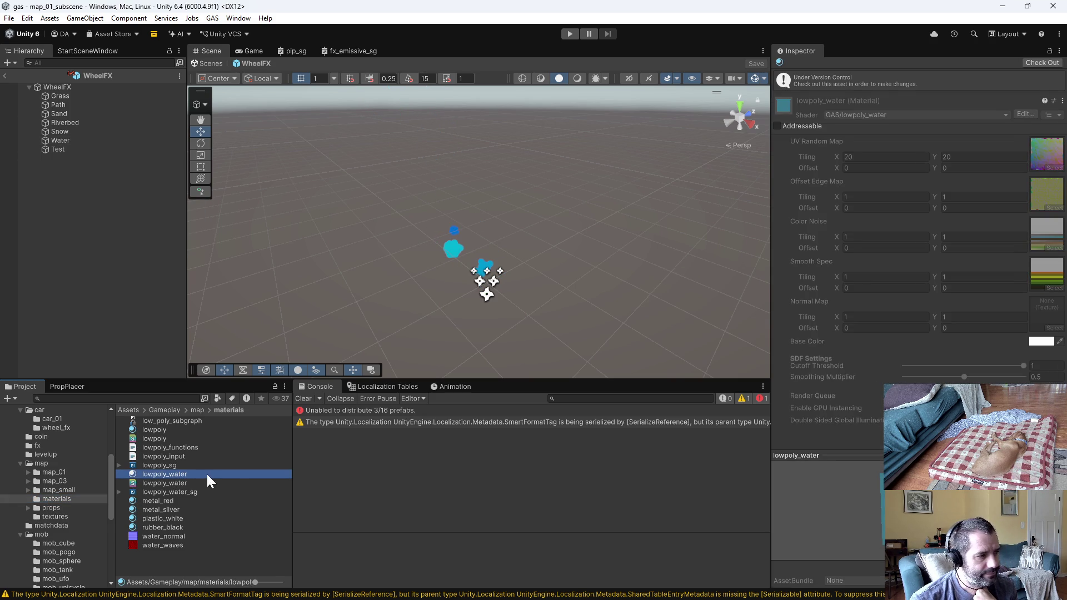
left_click(208, 492)
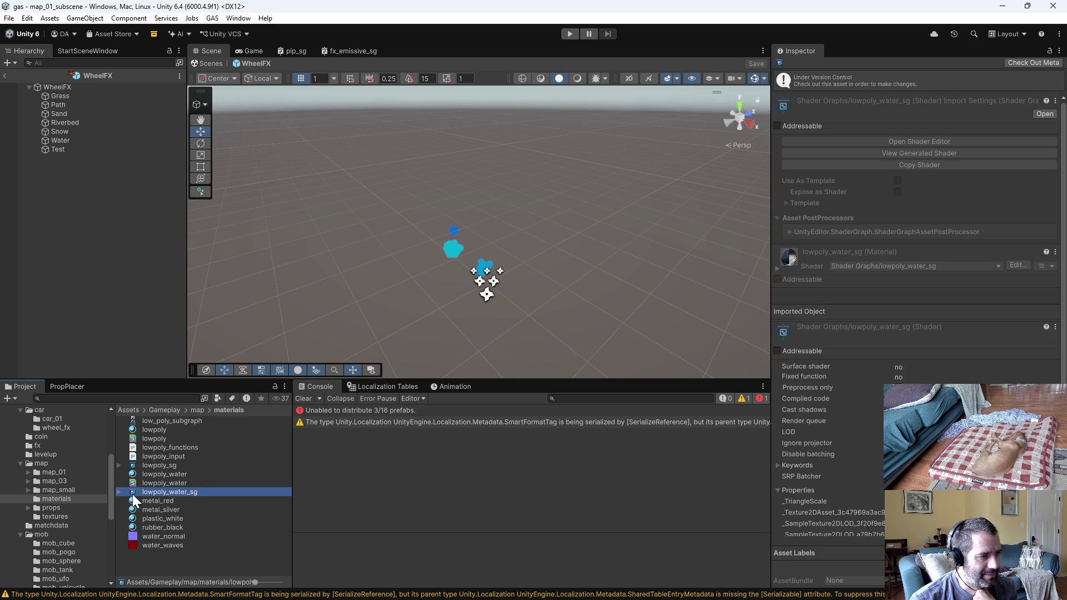
Open the map_01_subscene scene from the map_01 folder
scroll(70, 465, "up", 2)
left_click(66, 505)
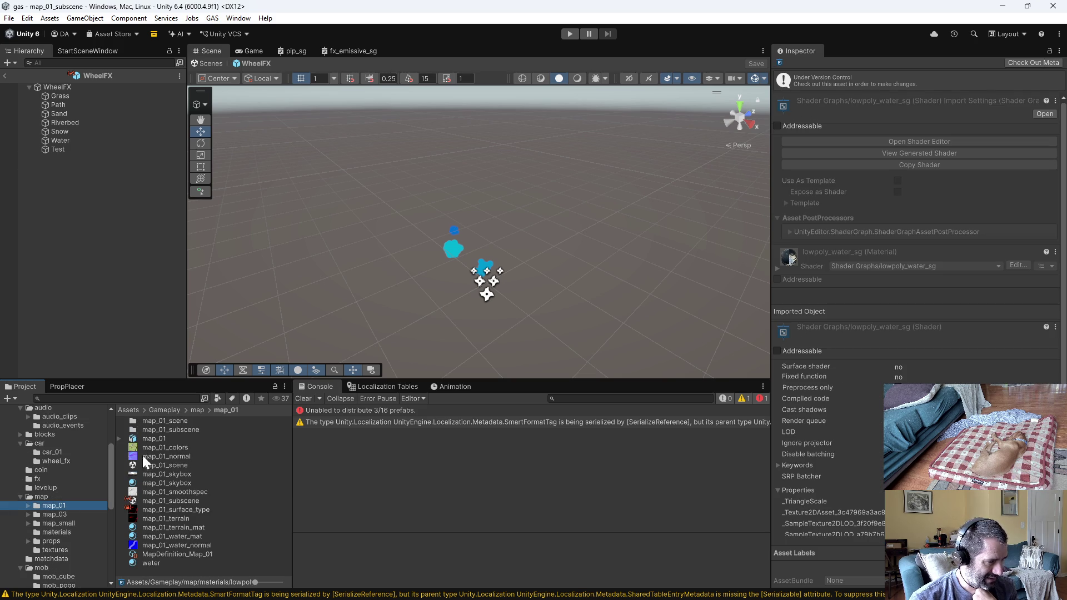
double_click(186, 502)
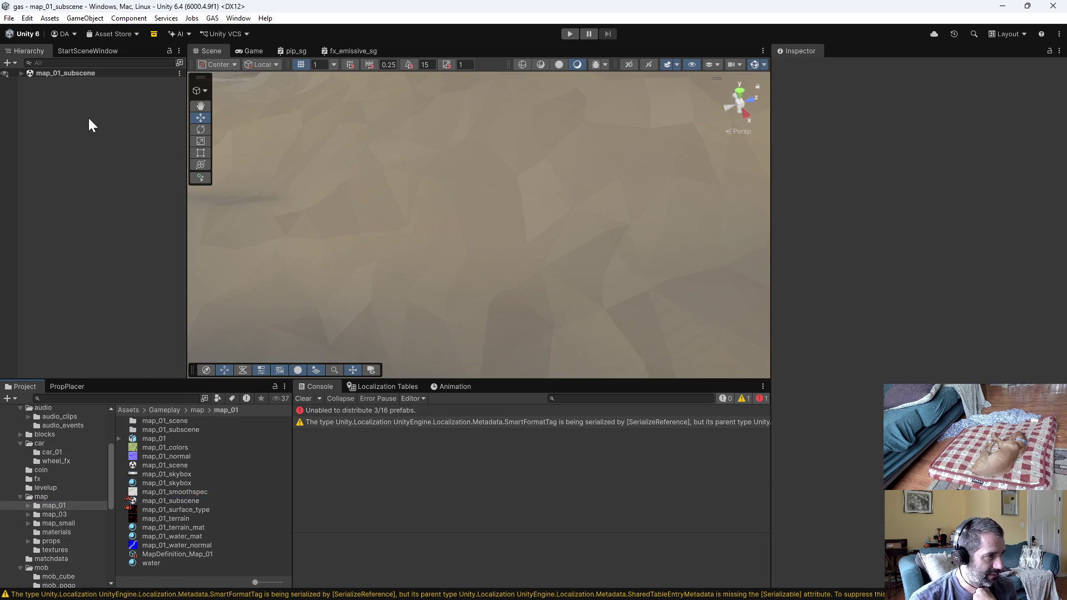
Select river_mesh under map_01 in the Hierarchy and locate its Element 0 material
left_click(21, 72)
left_click(27, 90)
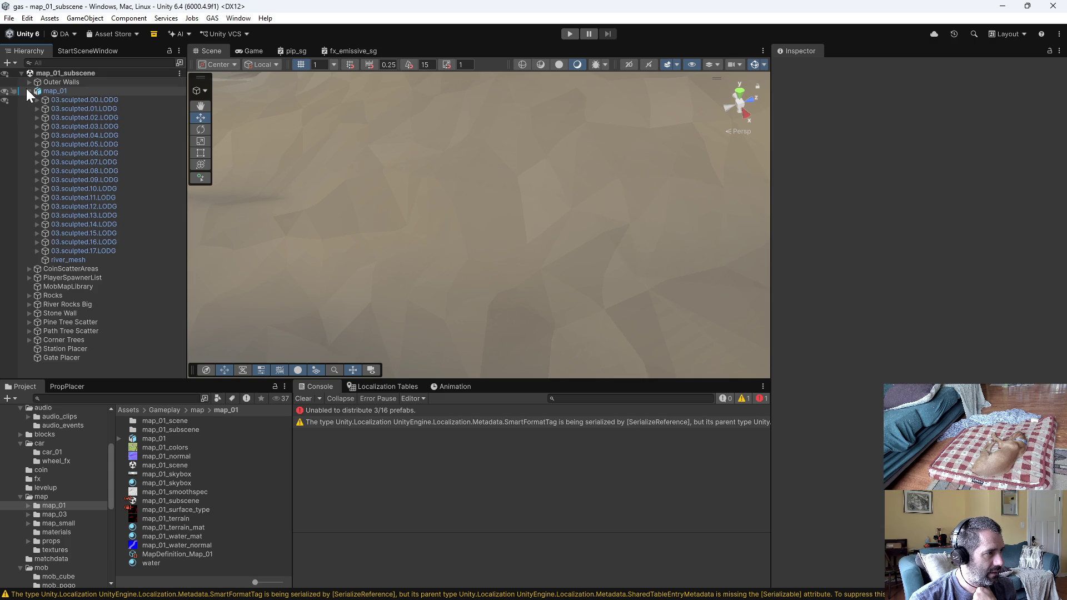
left_click(54, 260)
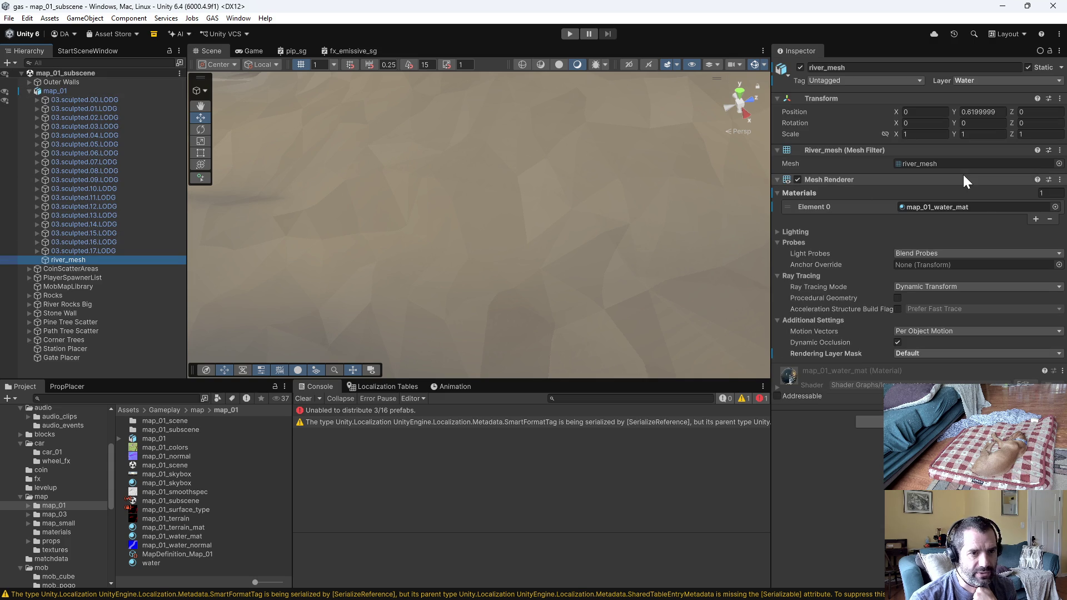
left_click(982, 206)
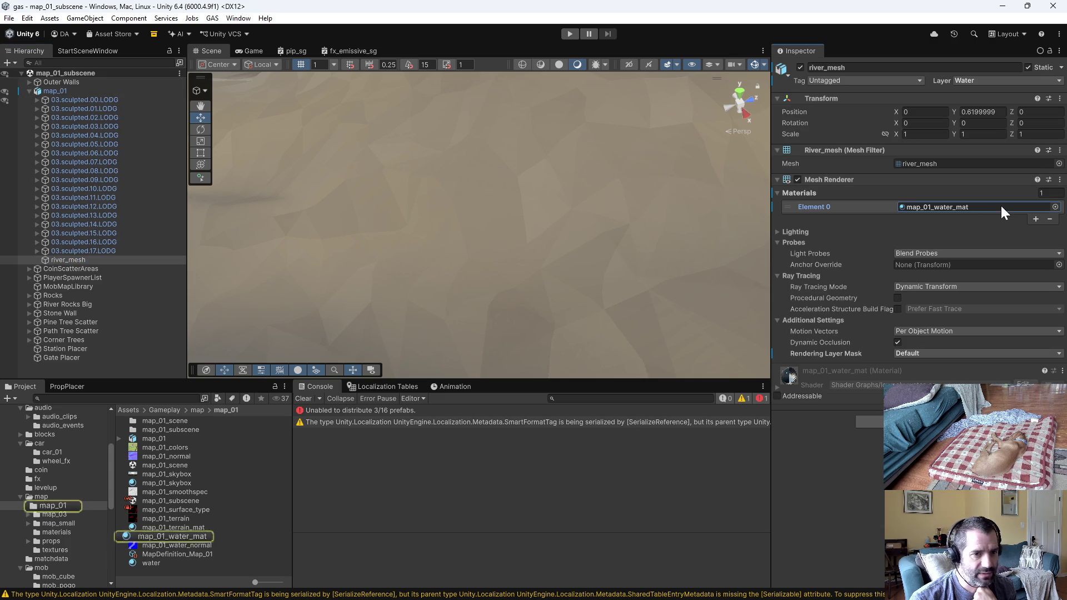
Select map_01_water_mat and open the lowpoly_water_sg shader graph
left_click(163, 539)
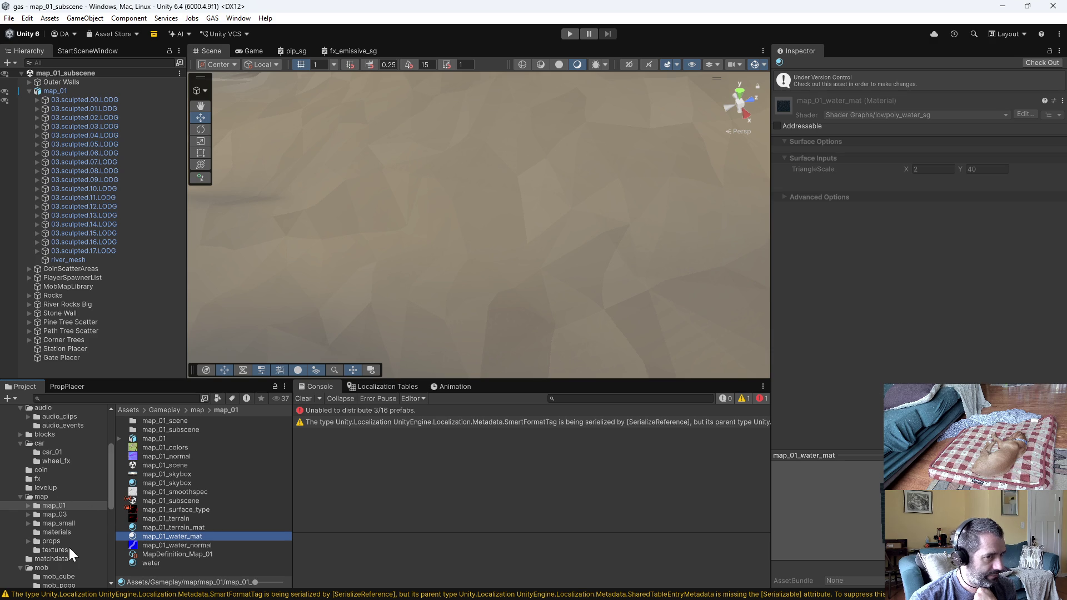
left_click(61, 532)
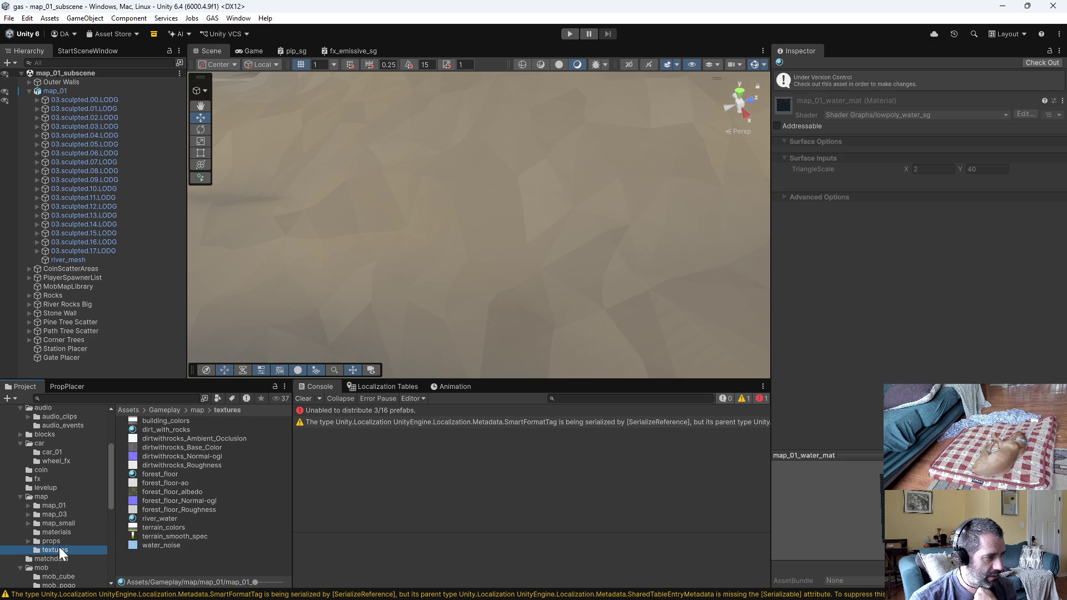
double_click(181, 492)
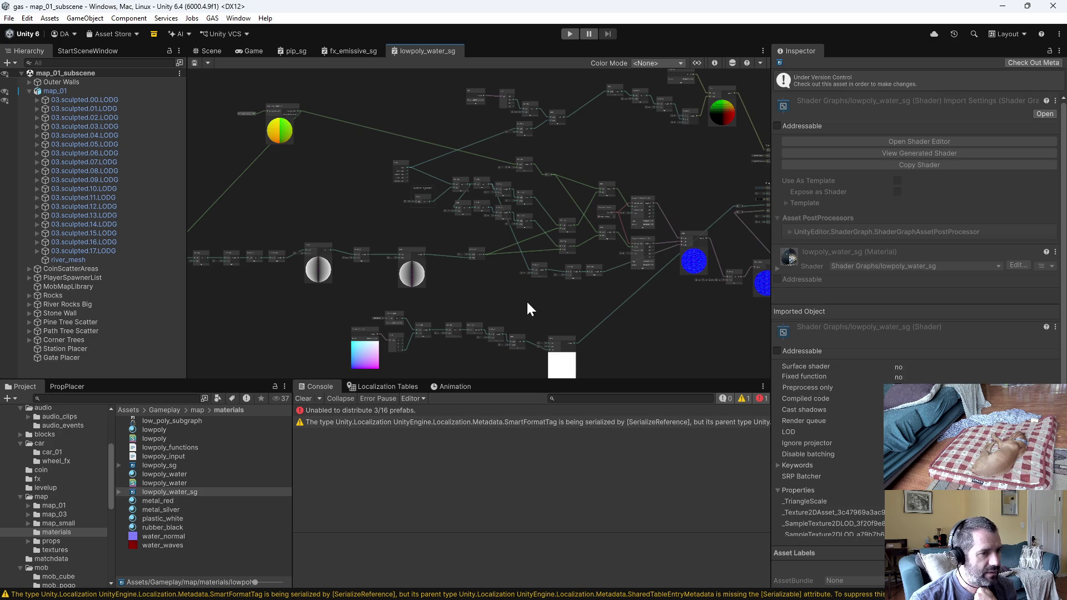
Inspect the water graph's Lerp, Power and Vector 2 nodes
scroll(531, 274, "up", 5)
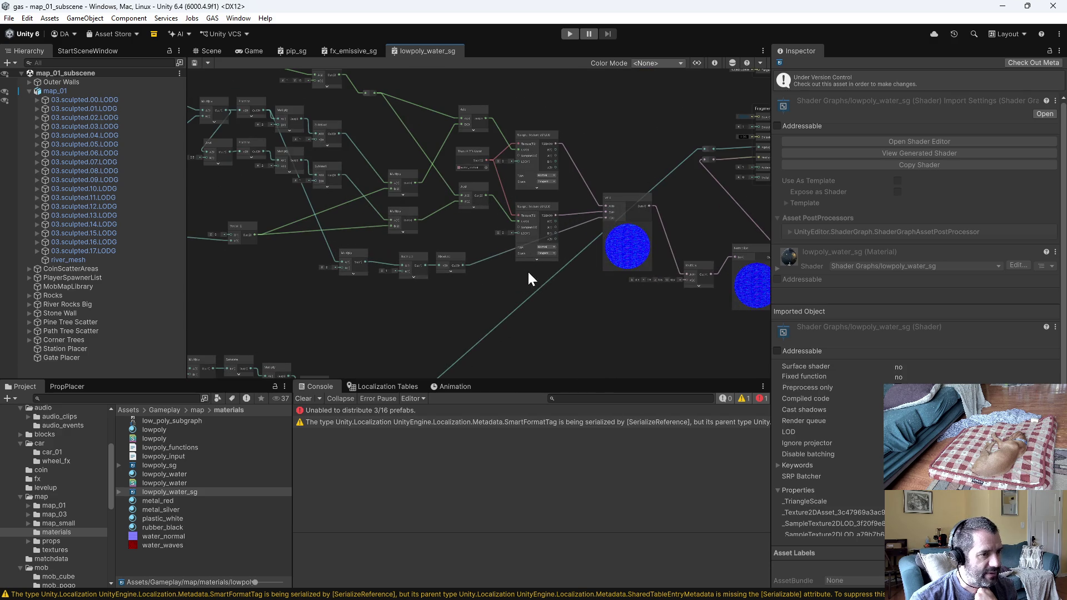
scroll(423, 287, "down", 5)
mouse_move(417, 281)
left_mouse_down()
mouse_move(636, 258)
mouse_move(411, 313)
mouse_move(379, 376)
mouse_move(698, 332)
mouse_move(333, 265)
left_mouse_up()
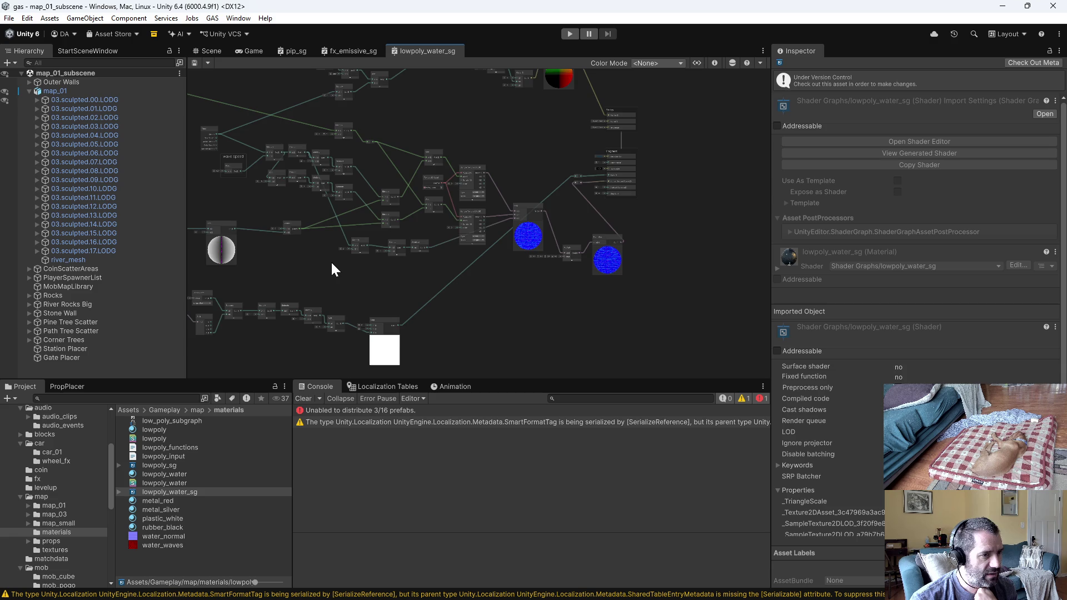
scroll(672, 175, "up", 5)
left_click_drag(353, 288, 657, 262)
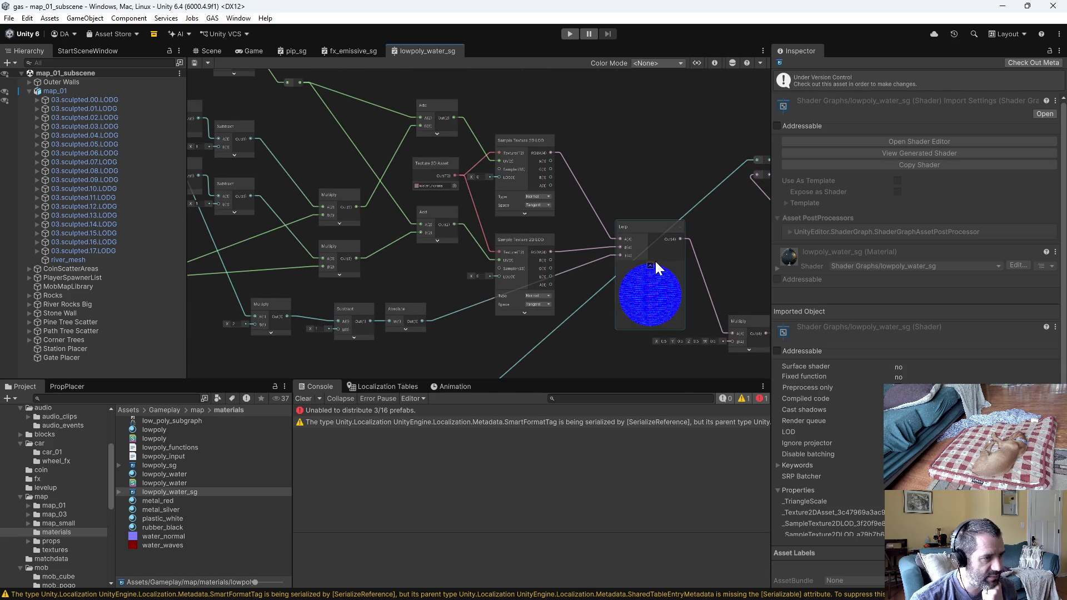
left_click_drag(422, 267, 474, 279)
scroll(495, 269, "down", 3)
scroll(616, 249, "up", 4)
mouse_move(616, 249)
left_mouse_down()
mouse_move(614, 349)
mouse_move(586, 277)
left_mouse_up()
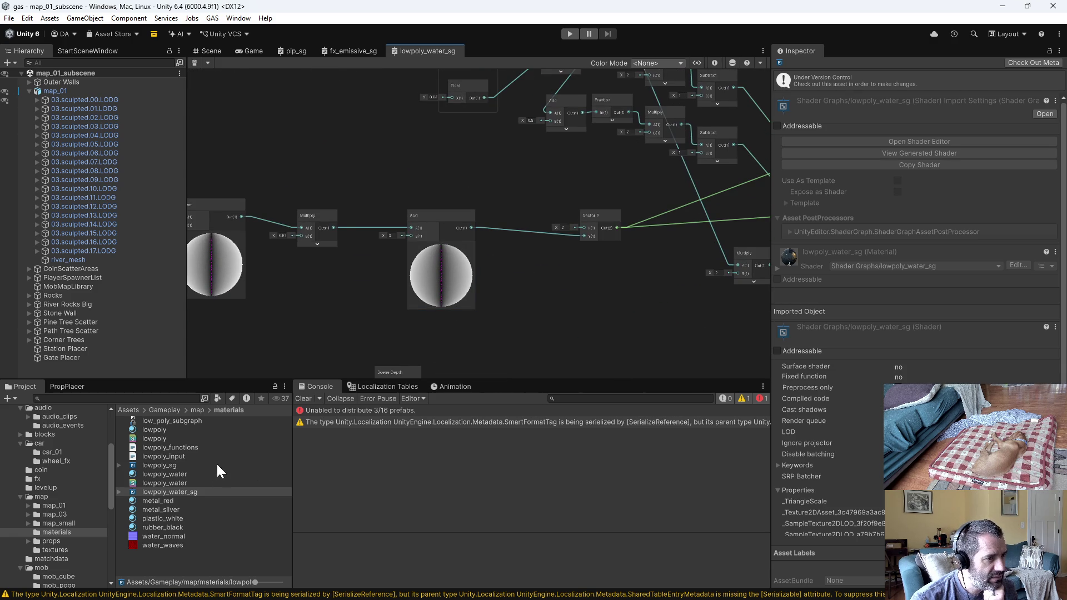
Inspect the wave speed, Time, Sample Texture 2D LOD and Add nodes
left_click_drag(498, 205, 392, 344)
scroll(355, 285, "up", 2)
scroll(382, 284, "down", 3)
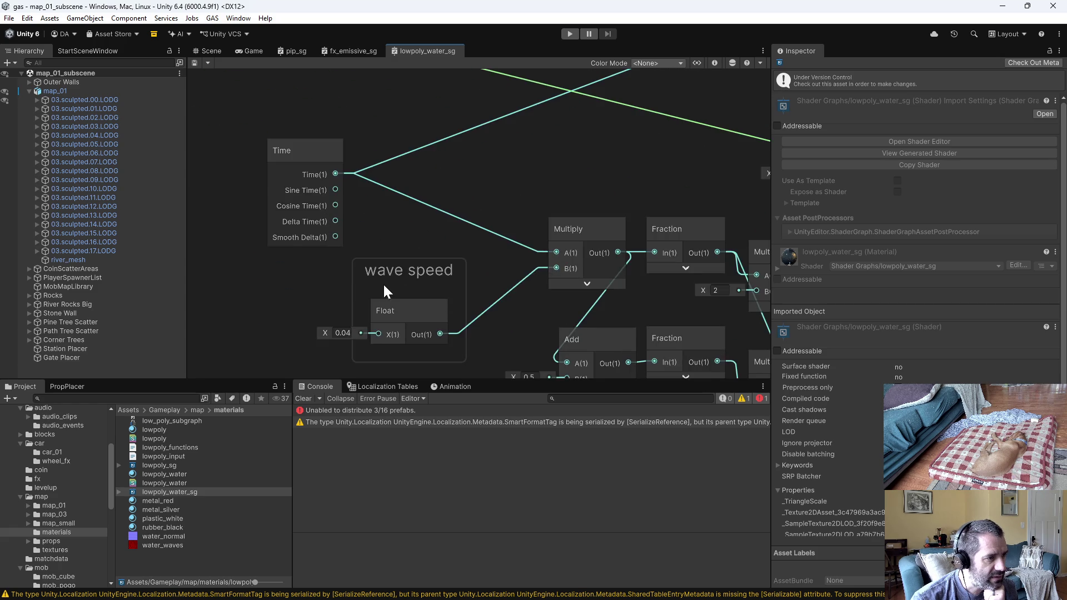
left_click_drag(603, 226, 355, 272)
scroll(530, 276, "up", 3)
left_click_drag(530, 276, 401, 202)
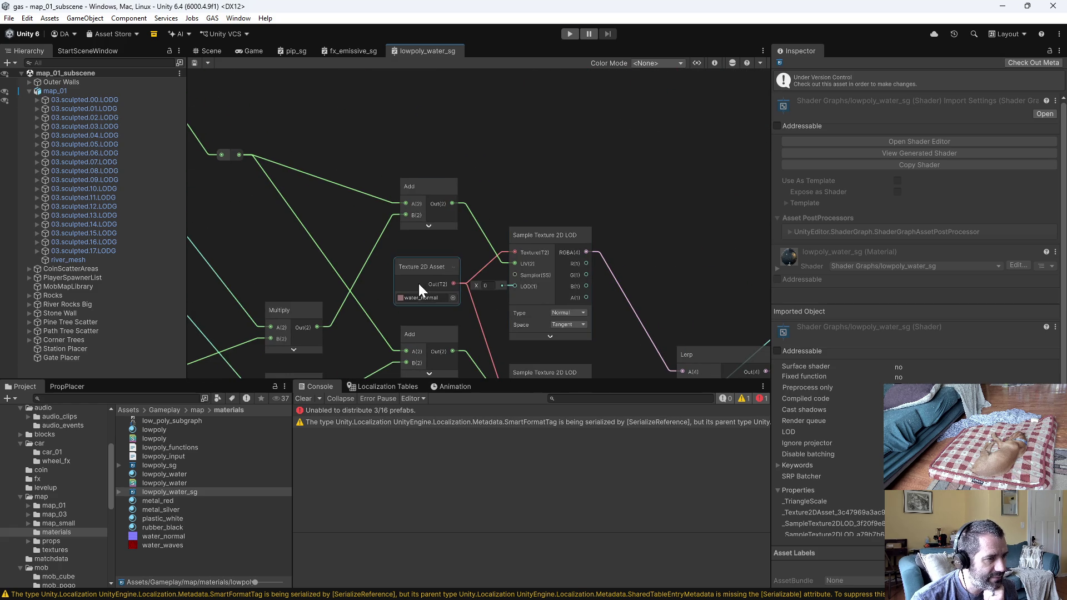
scroll(362, 155, "down", 3)
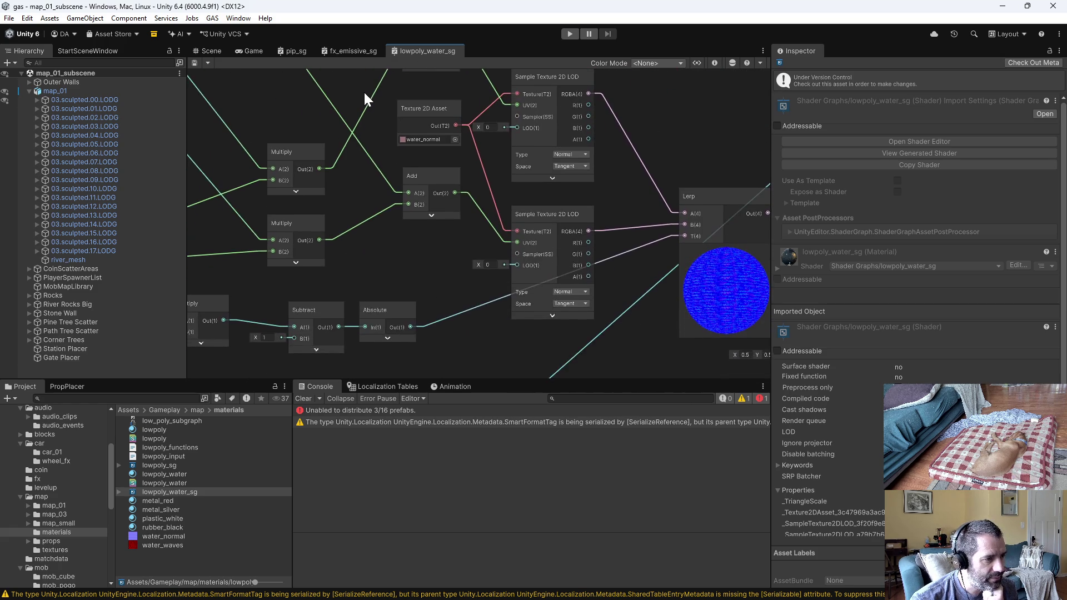
scroll(382, 292, "up", 3)
scroll(408, 270, "down", 3)
mouse_move(522, 292)
left_mouse_down()
mouse_move(511, 305)
mouse_move(352, 180)
left_mouse_up()
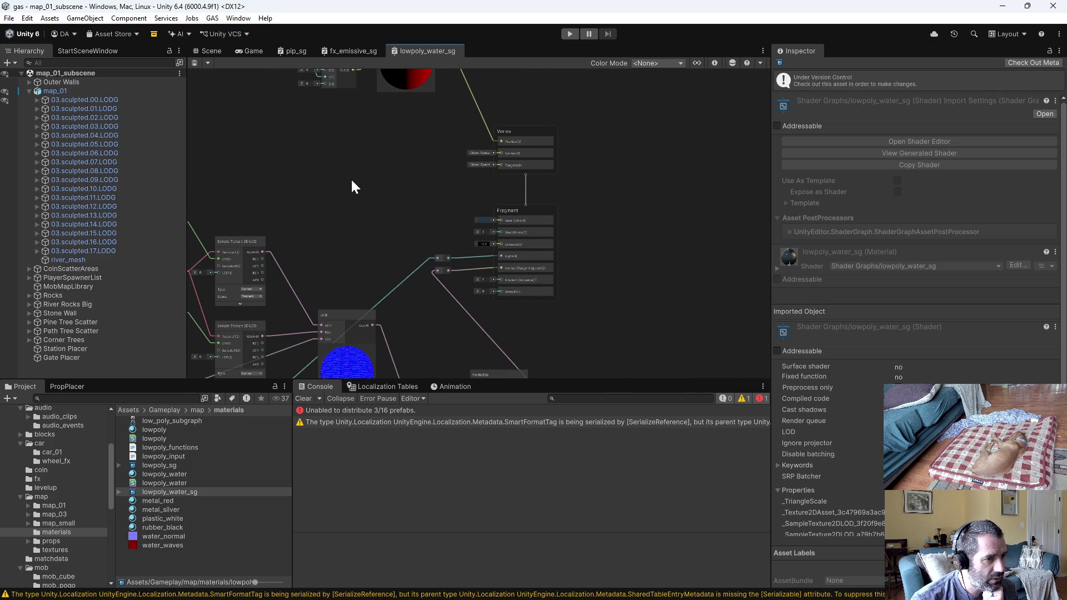
Check the Fragment Base Color (dark blue 1E3747), then return to the Scene view
scroll(393, 222, "up", 2)
scroll(488, 228, "up", 6)
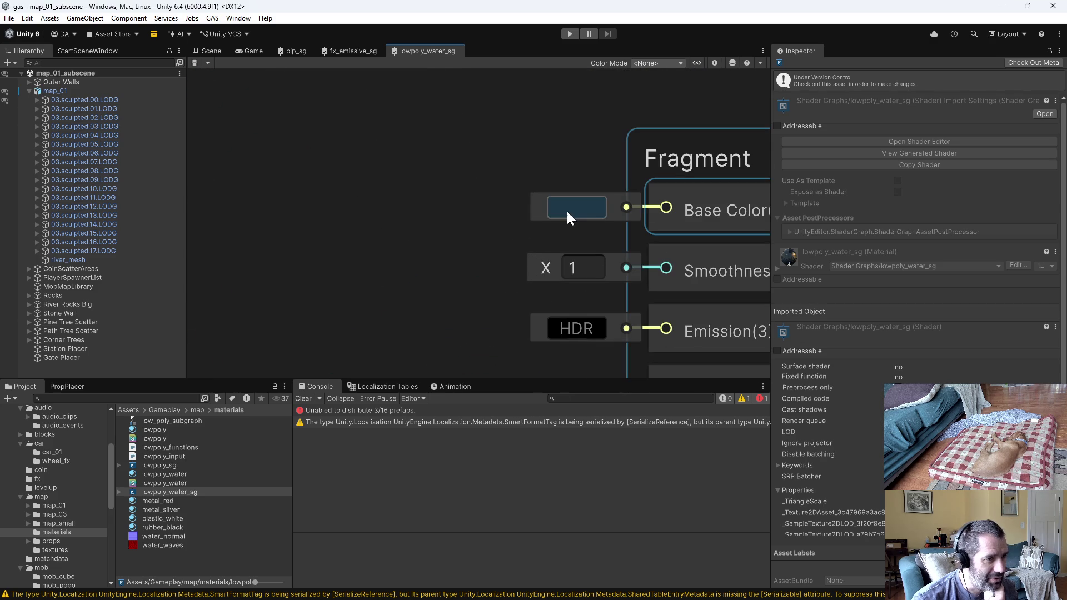
left_click(579, 210)
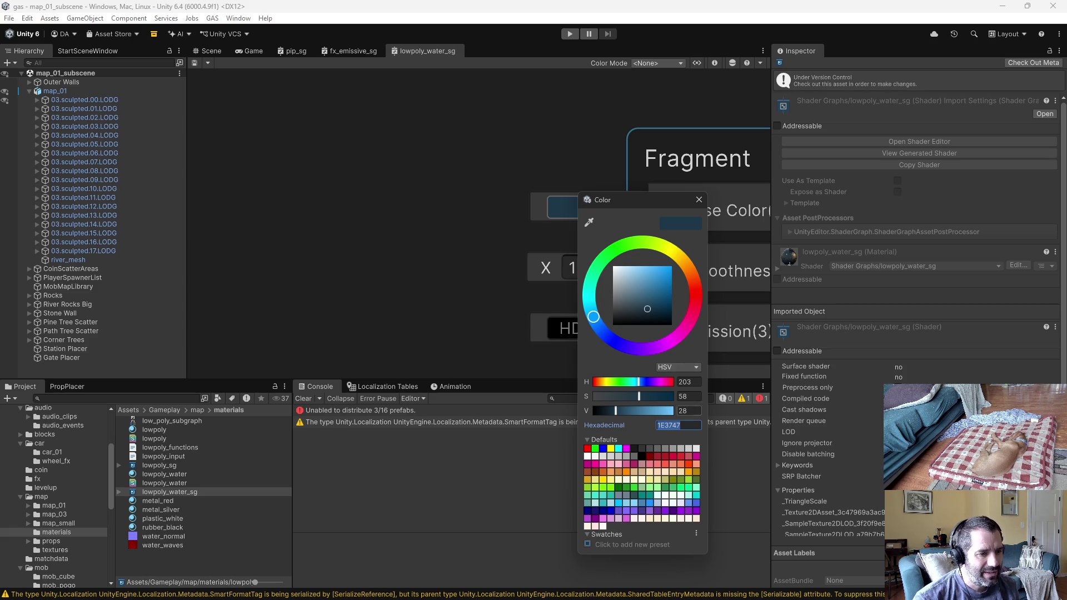
left_click(699, 200)
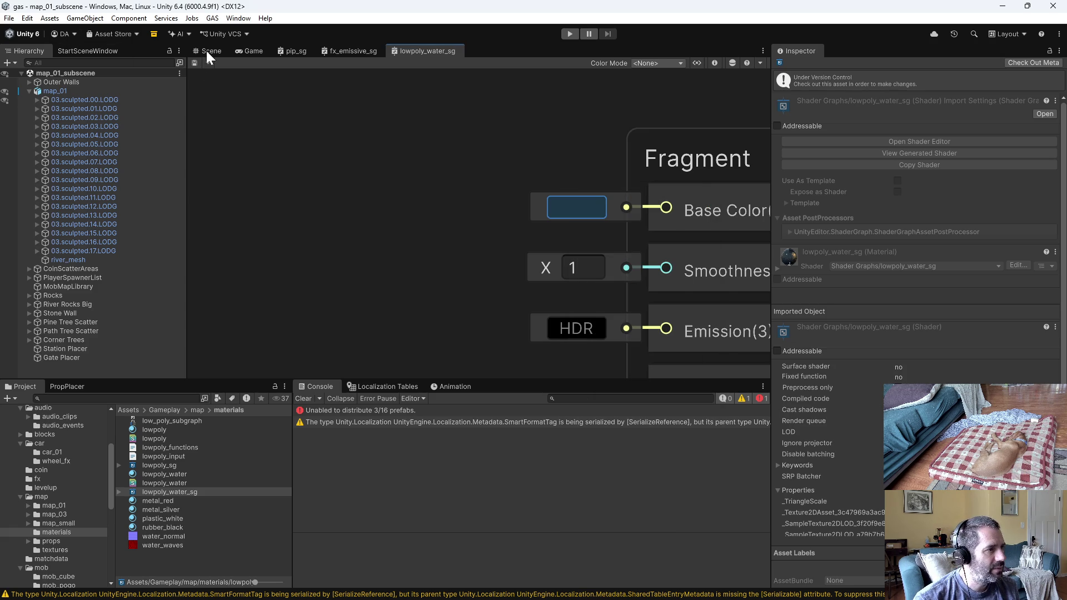
left_click(210, 51)
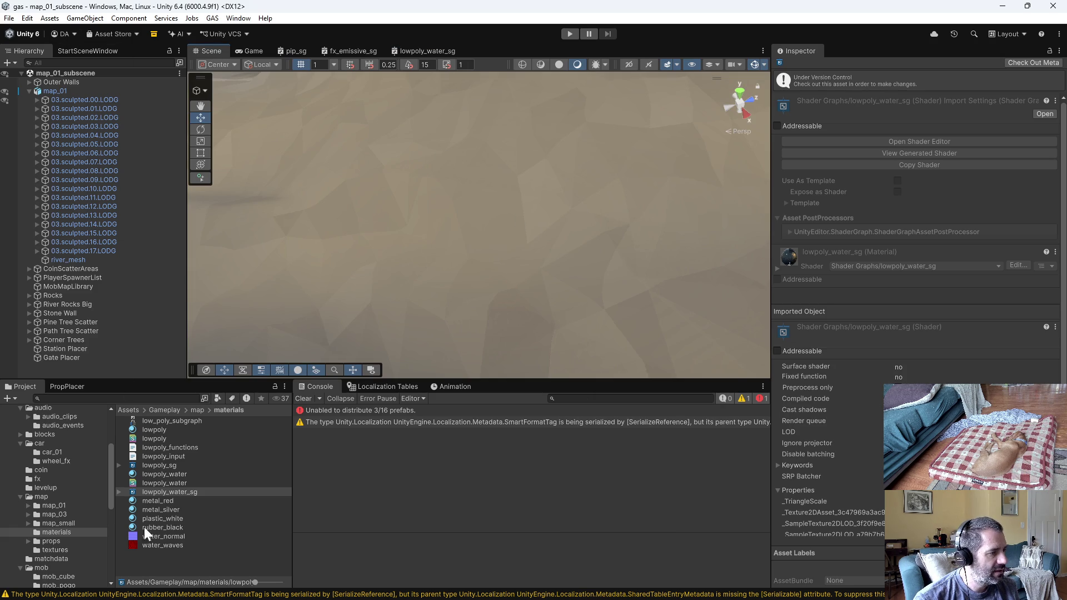
Open the WheelFX prefab and select its Water particle effect
left_click(56, 462)
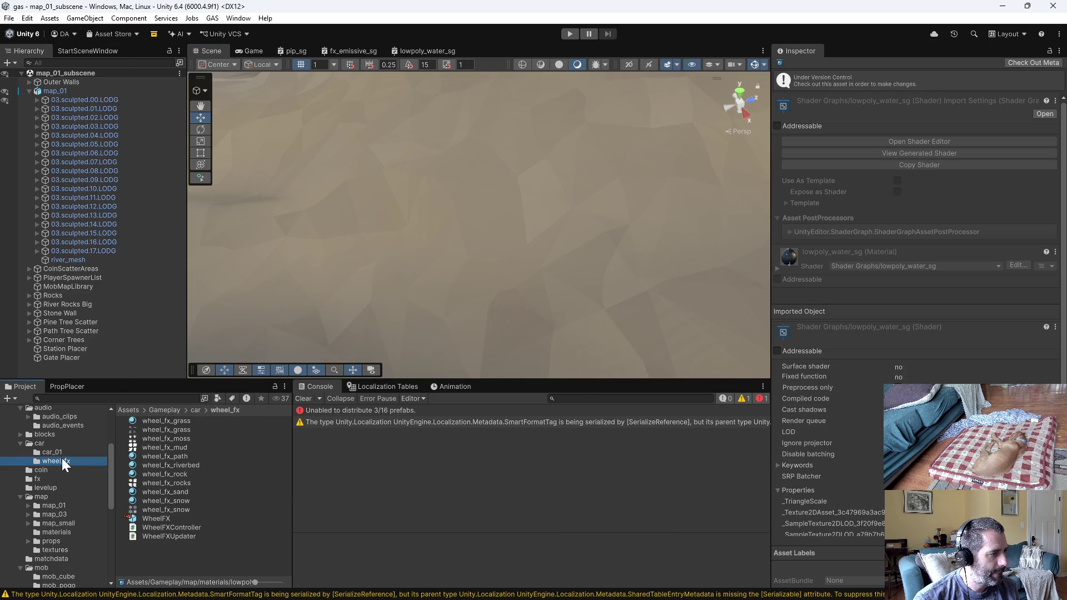
double_click(158, 519)
left_click(64, 141)
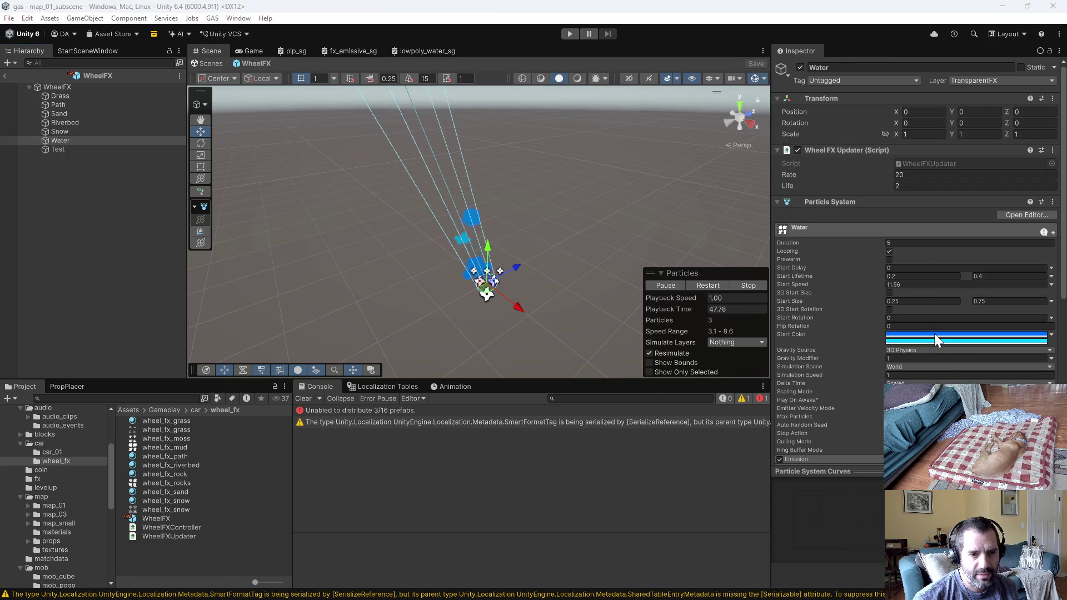
Darken the Water particles' second start colour toward deep blue
left_click(935, 335)
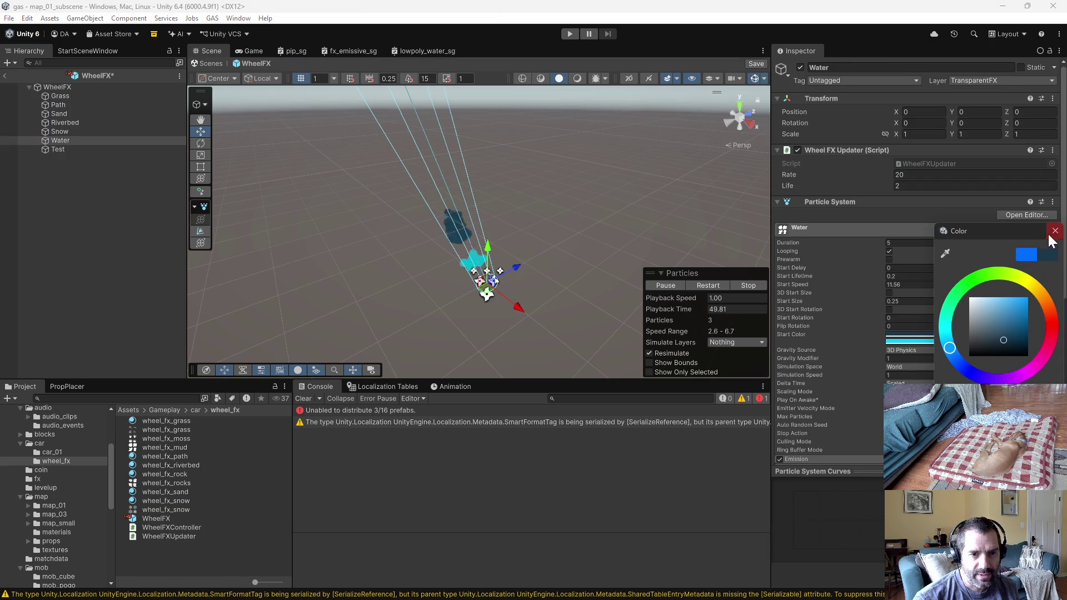
left_click(1055, 230)
left_click(923, 339)
left_click(939, 347)
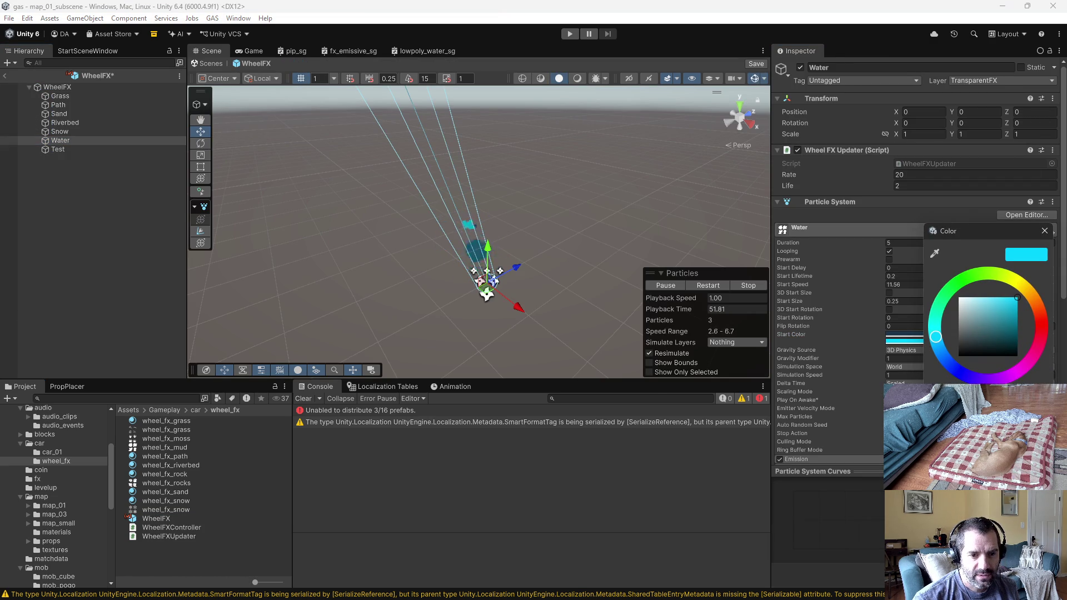
left_click(993, 340)
left_click(1045, 230)
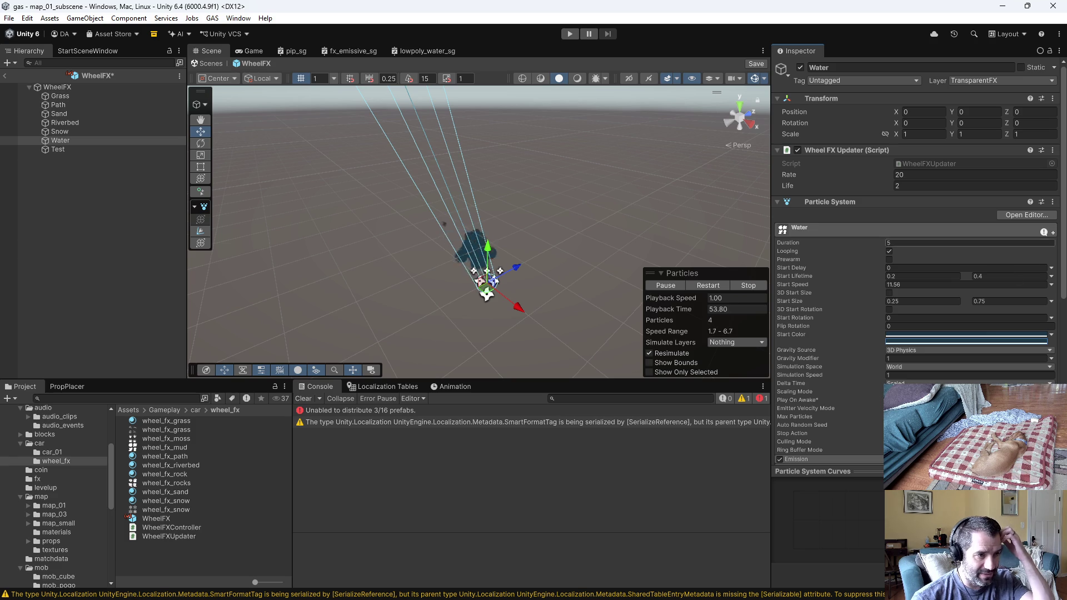
Lighten the second start colour to a light blue
left_click(921, 334)
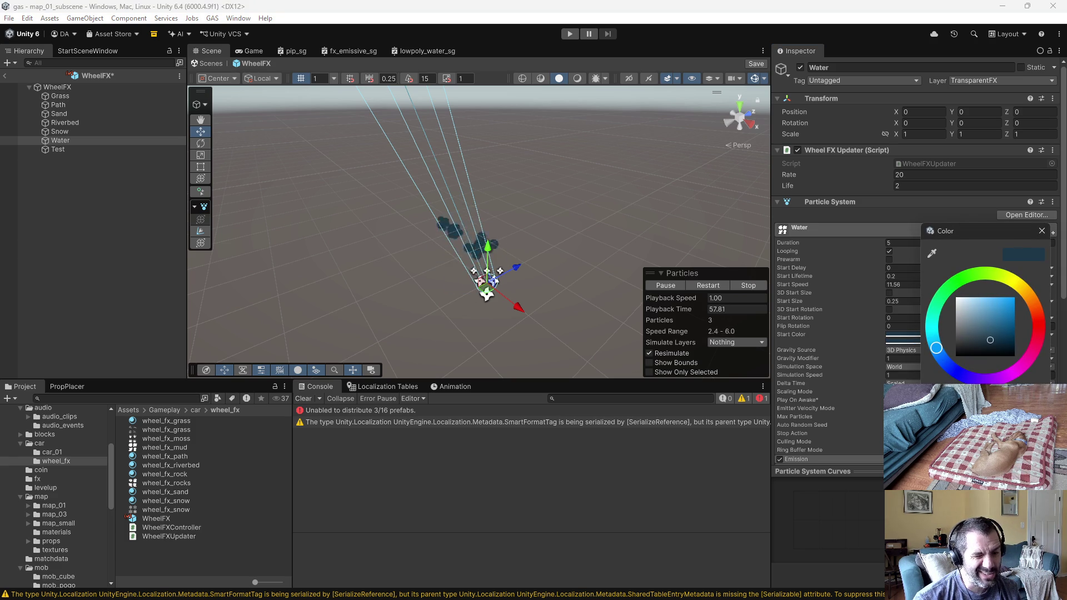
left_click(1042, 233)
left_click(920, 339)
left_click_drag(988, 340, 988, 298)
left_click(1040, 231)
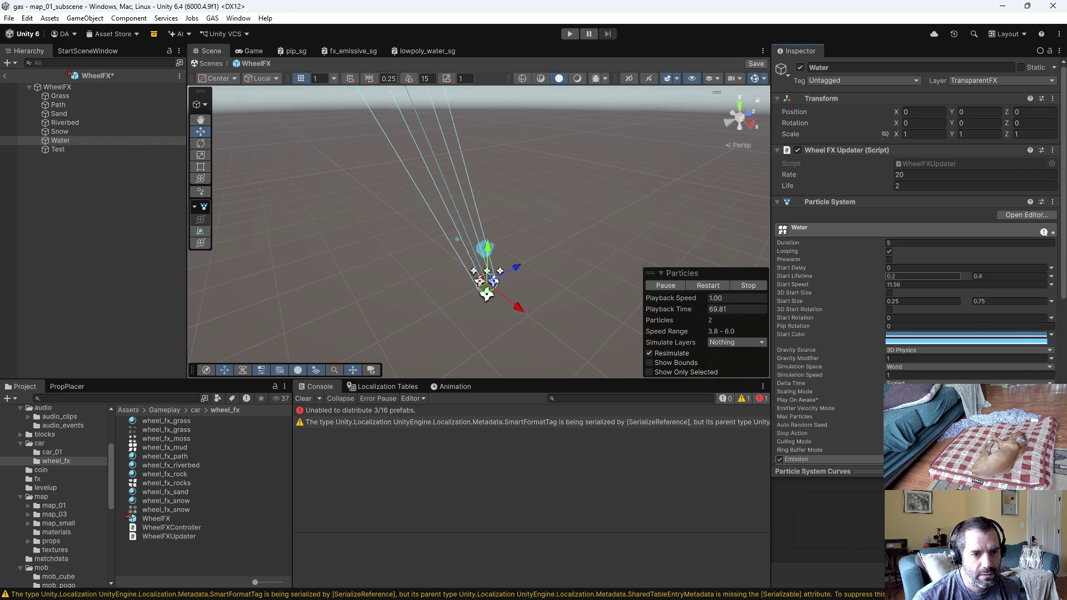
Set the Water Start Size to 0.1–0.2 and enter Play mode
left_click(923, 301)
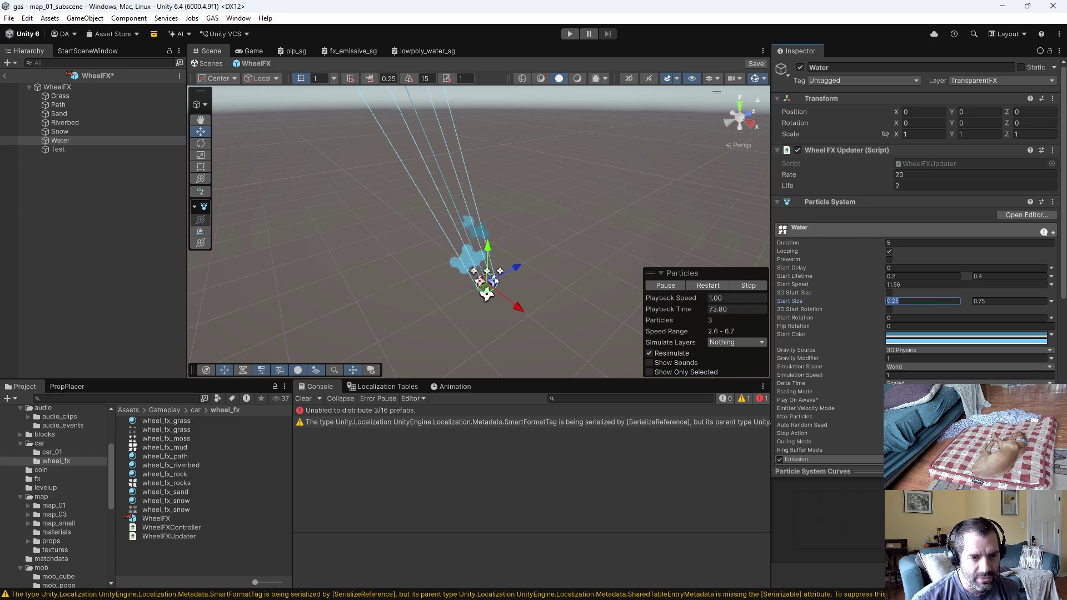
type("0.1")
key("Tab")
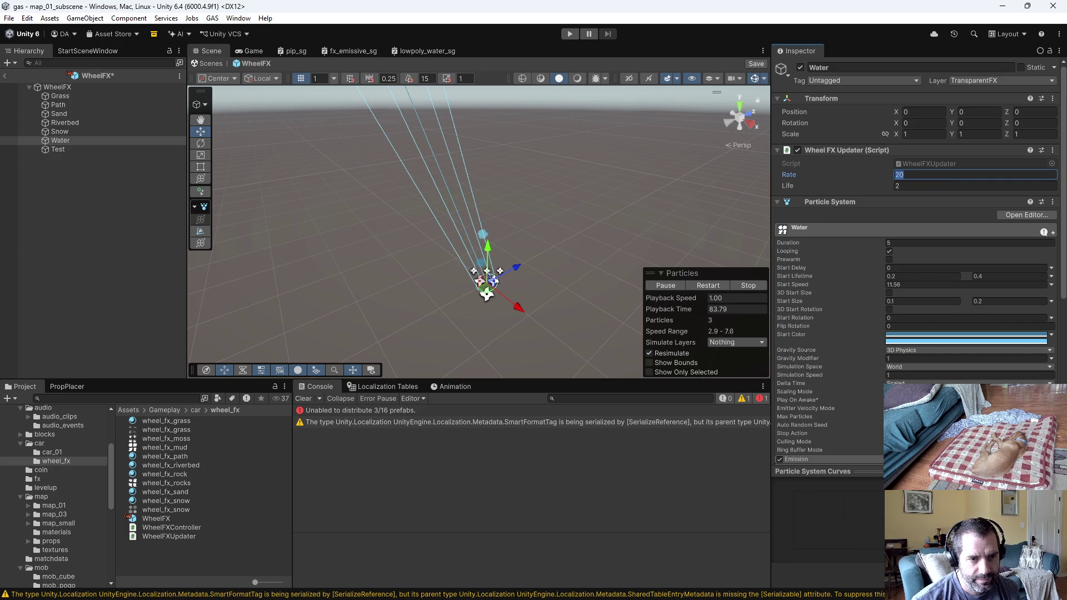
type("50")
left_click(563, 34)
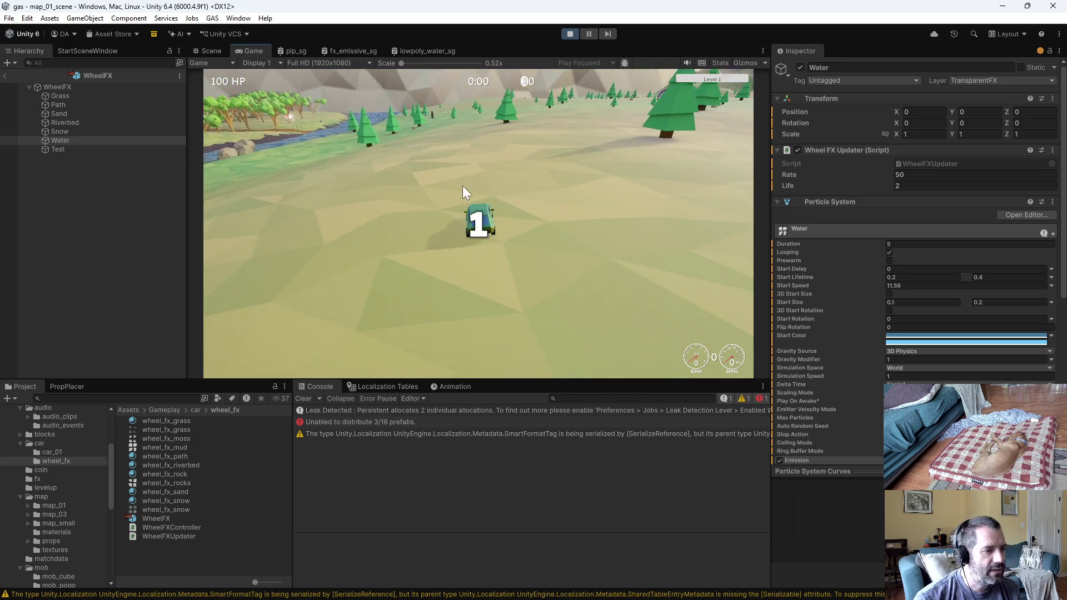
Drive the car across the field toward the river, then stop Play mode
key("w")
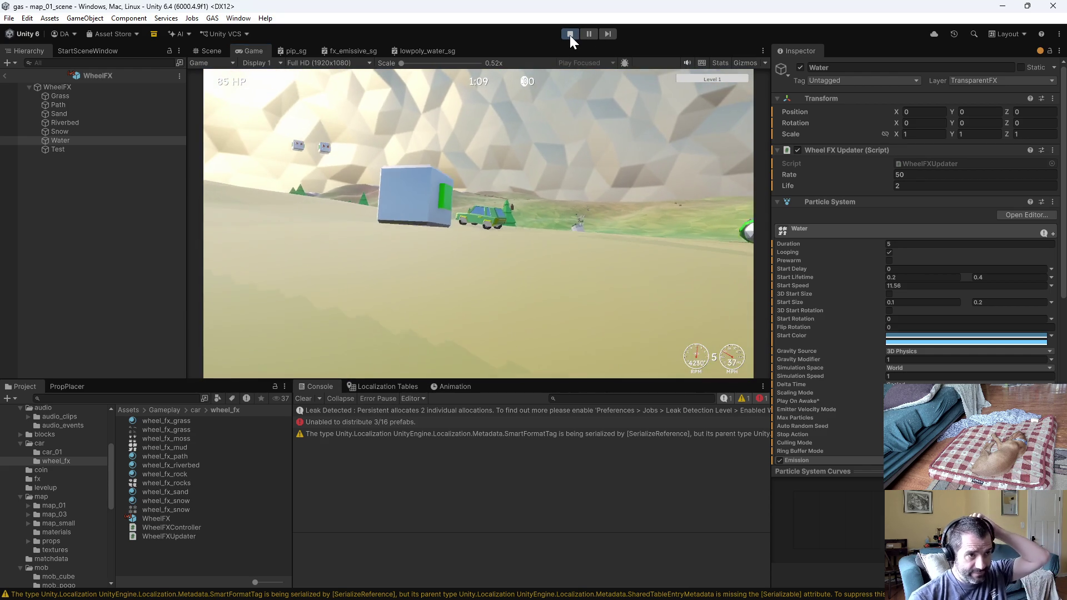
left_click(570, 35)
key("alt+Tab")
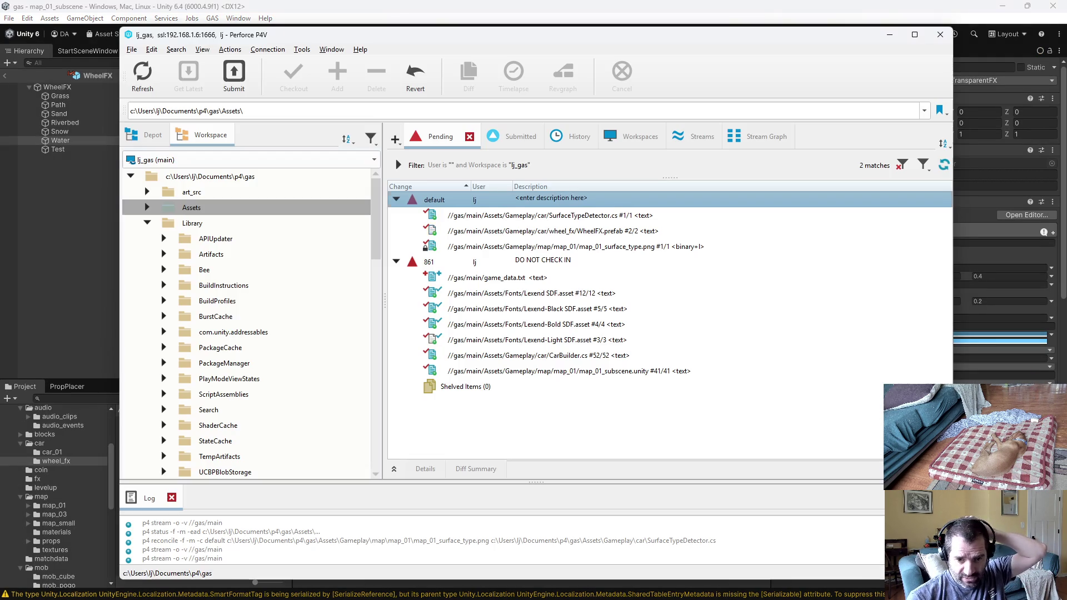
Start Reconcile Offline Work on the P4V workspace and save map_01.blend in Blender
right_click(194, 177)
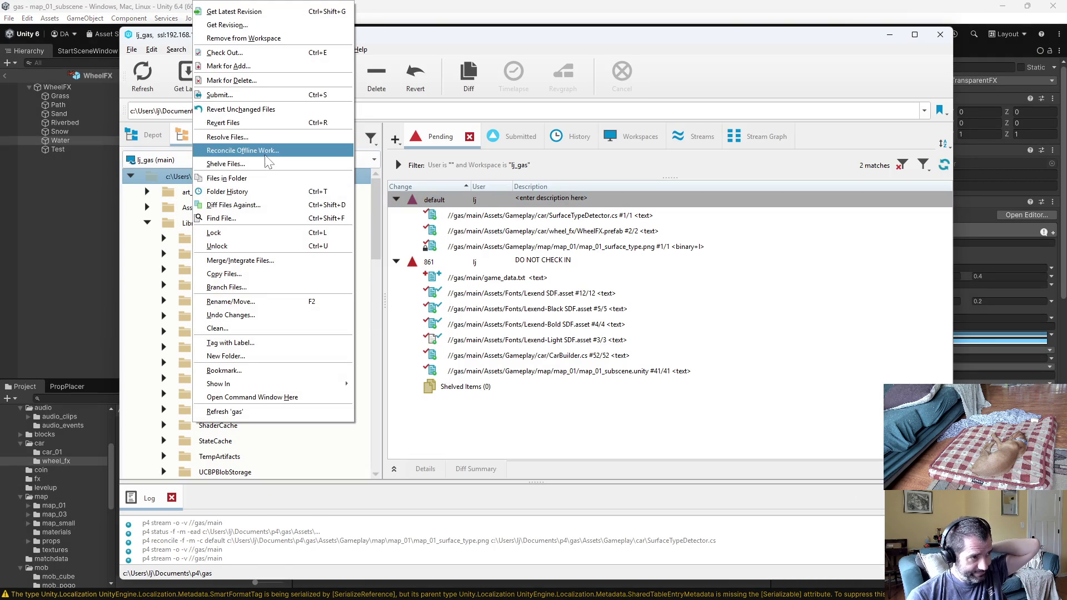
left_click(243, 150)
key("alt+Tab")
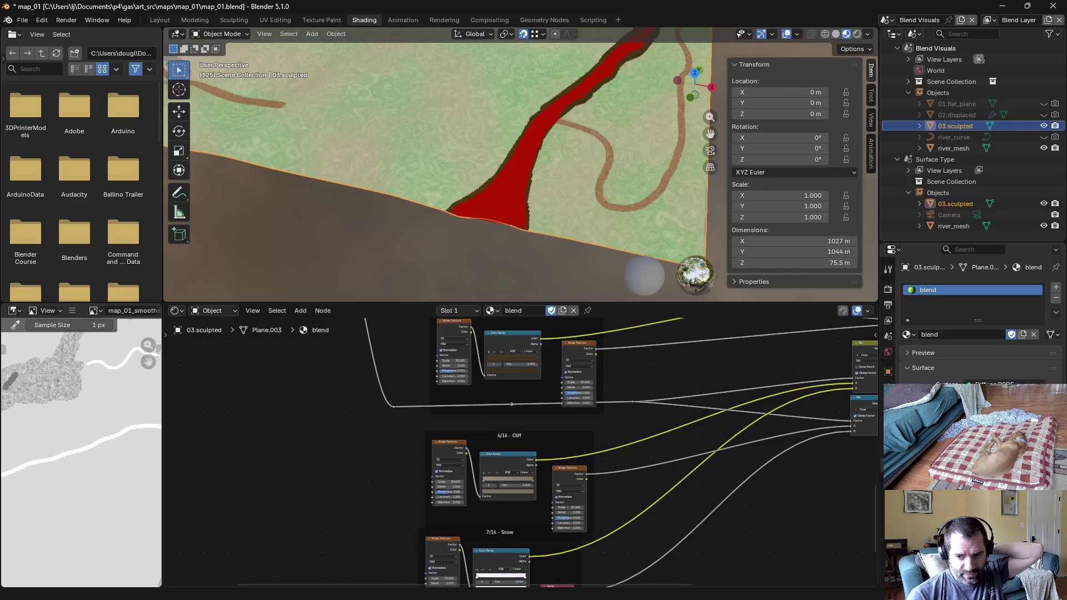
key("F12")
left_click(980, 9)
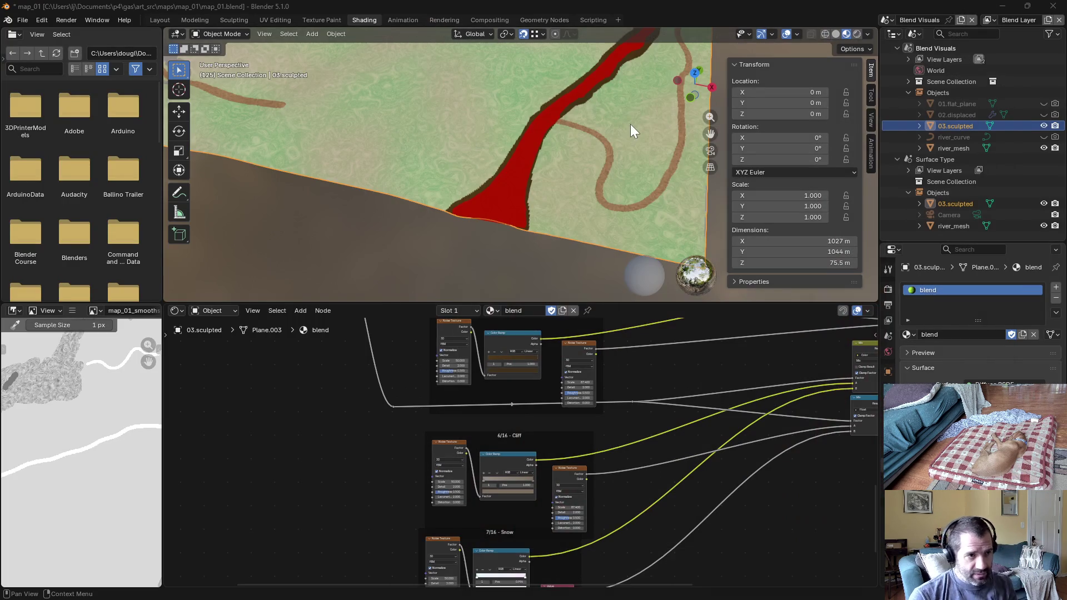
key("ctrl+s")
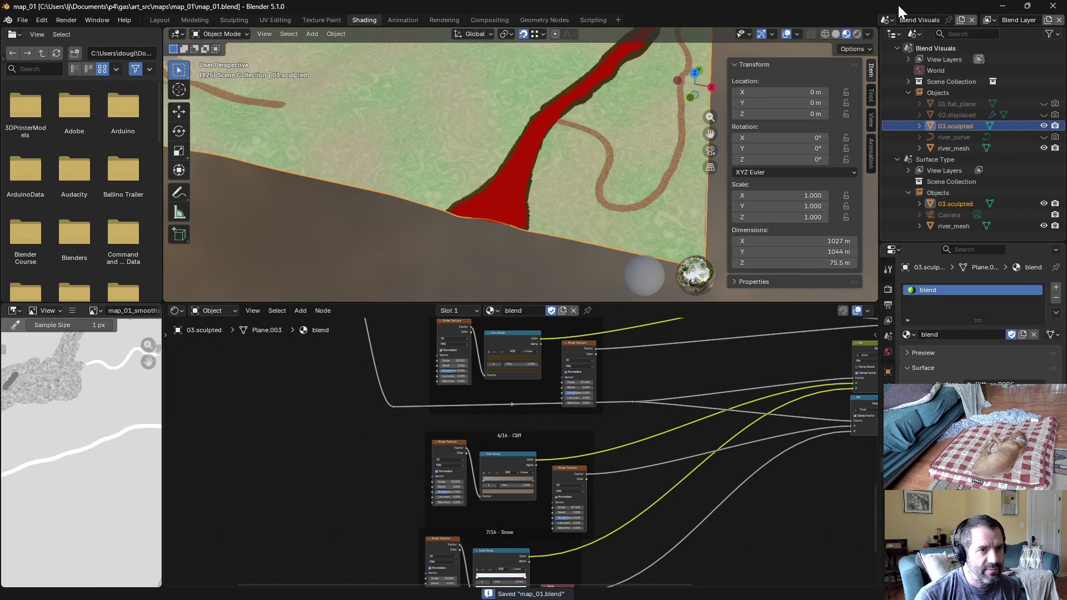
Reconcile map_01.blend into the default changelist and review SurfaceTypeDetector.cs's diff
key("alt+Tab")
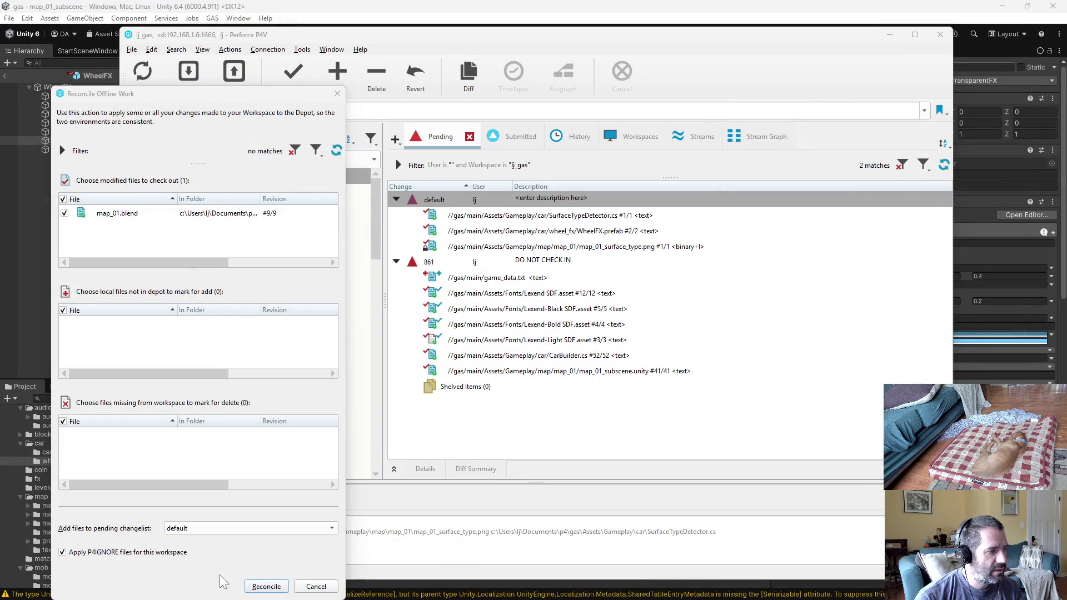
left_click(266, 586)
double_click(578, 231)
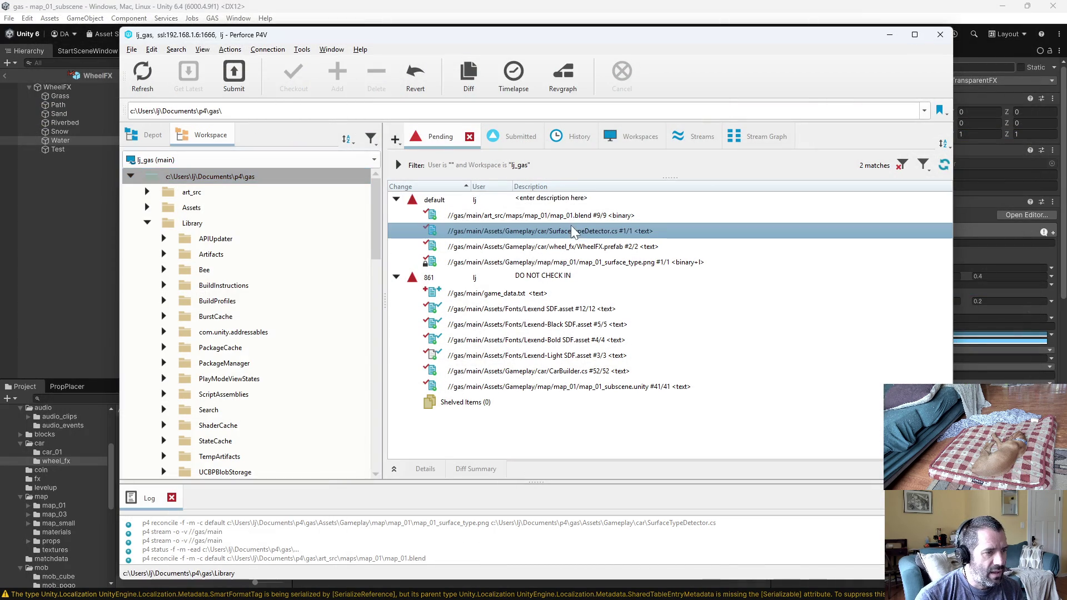
key("alt+F4")
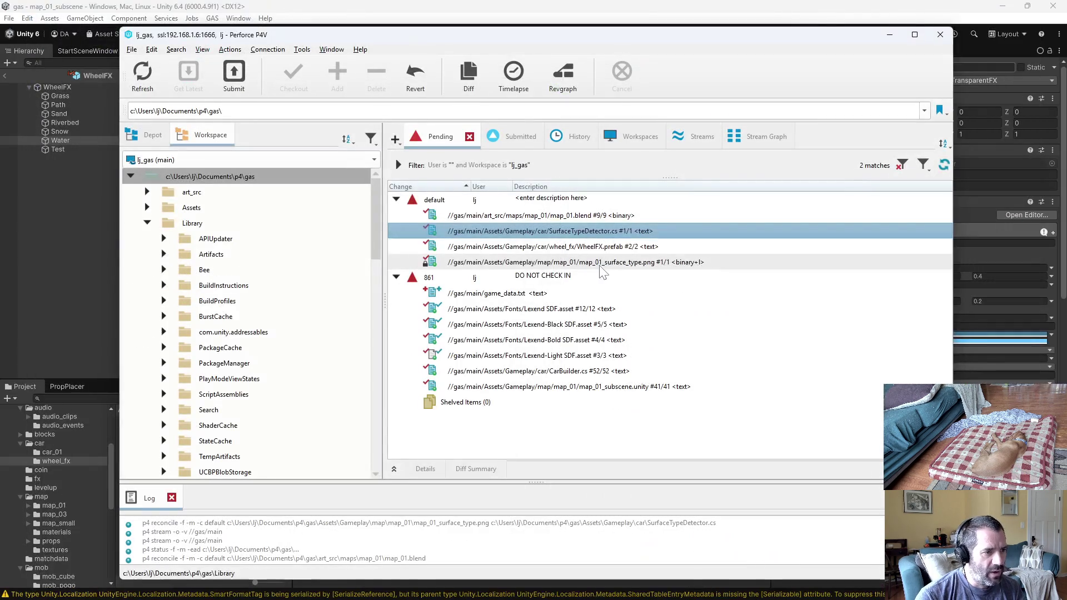
key("alt+Tab")
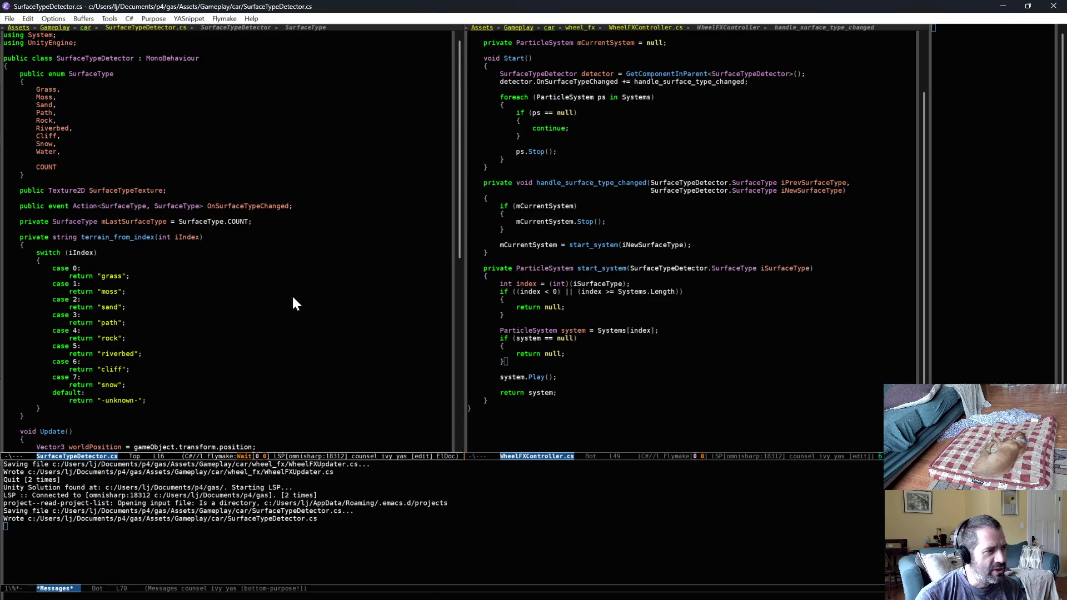
Duplicate the case 7 snow lines in terrain_from_index and renumber the copy to case 8
left_click(218, 383)
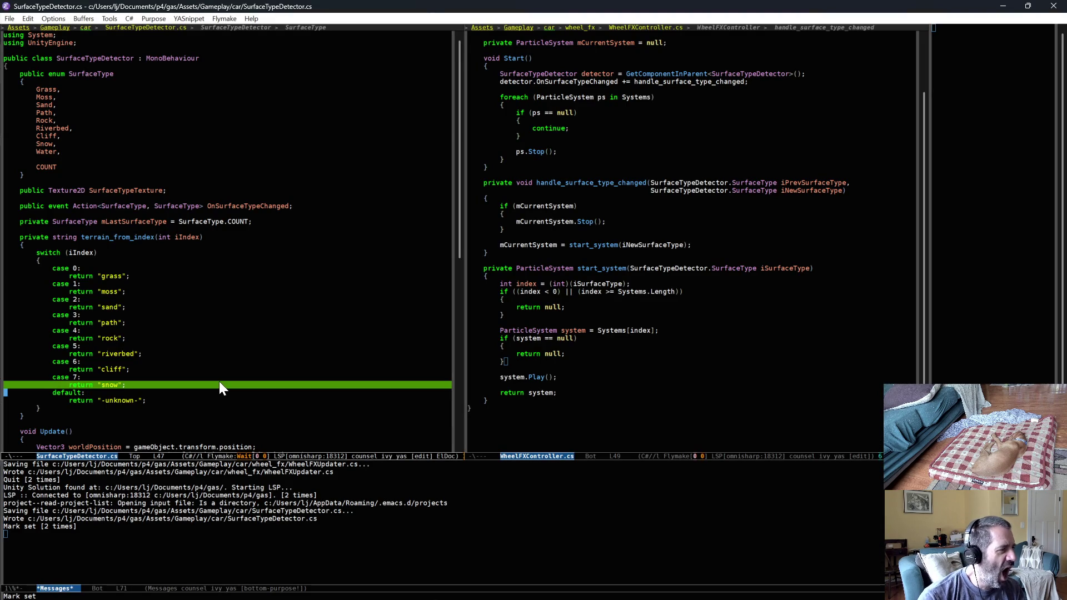
key("ctrl+space")
key("Down")
key("alt+w")
key("ctrl+y")
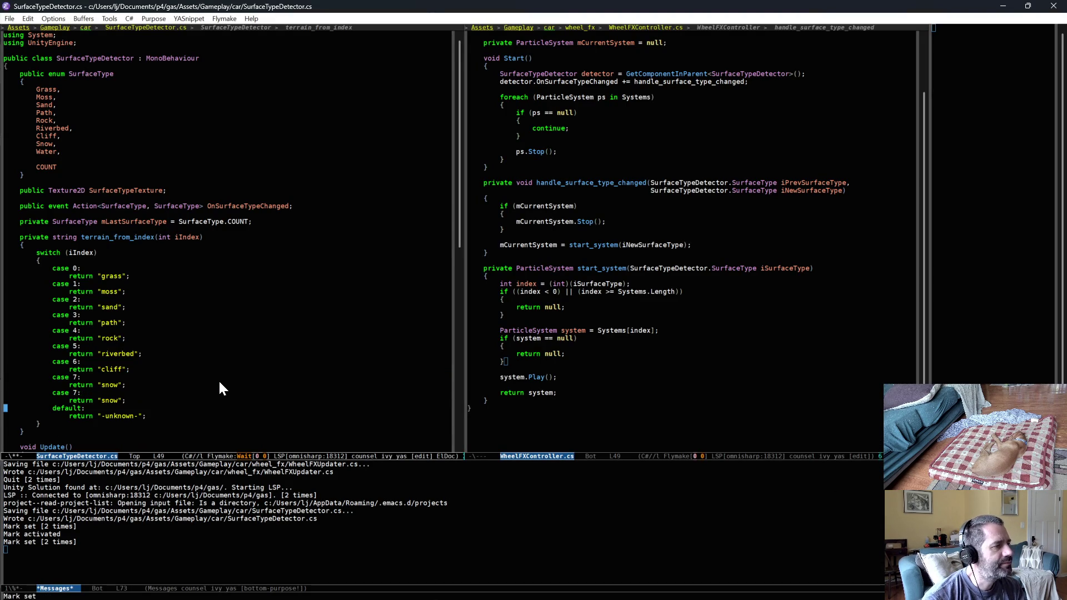
key("BackSpace")
key("BackSpace")
type("8:")
Make case 8 return "water", save SurfaceTypeDetector.cs, and return to Unity
key("Down")
key("alt+f")
key("alt+f")
key("alt+BackSpace")
type("water")
key("ctrl+x")
key("ctrl+s")
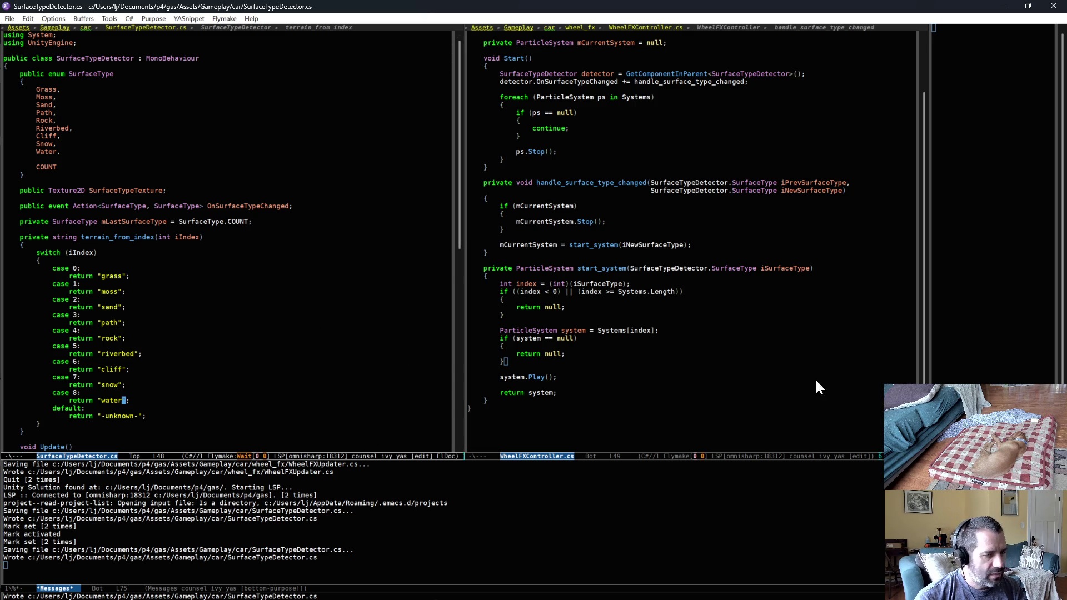
key("alt+Tab")
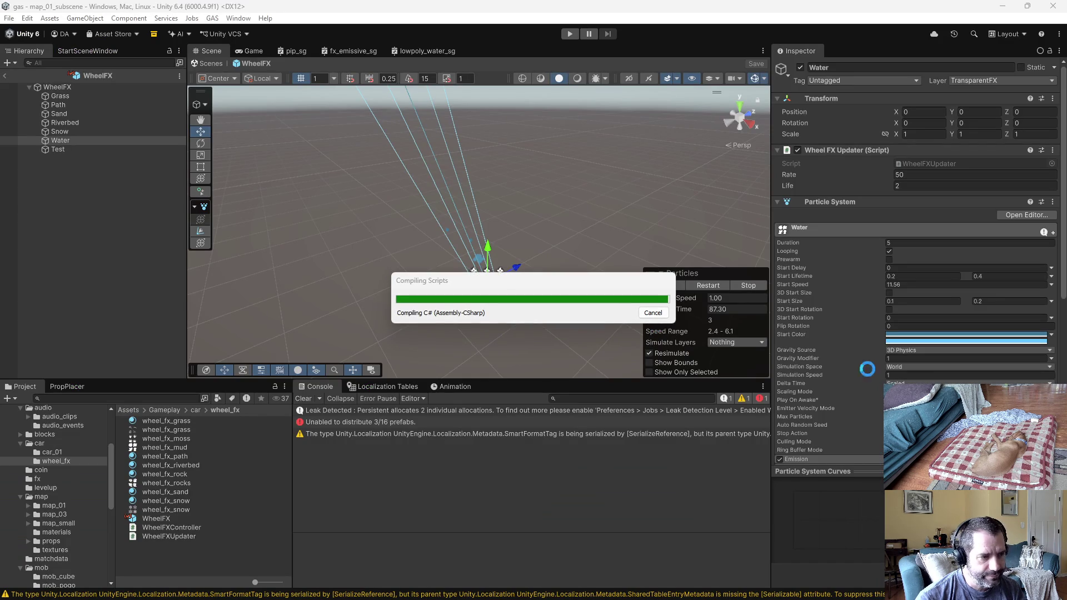
Submit the default changelist with the description 'surface type map now knows about water'
key("alt+Tab")
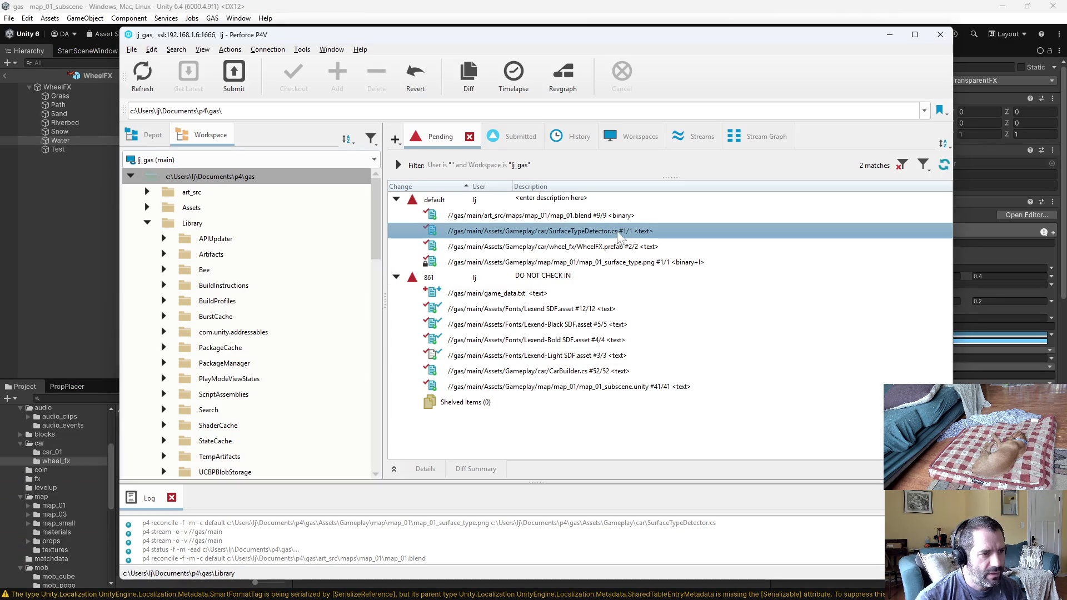
left_click(714, 260)
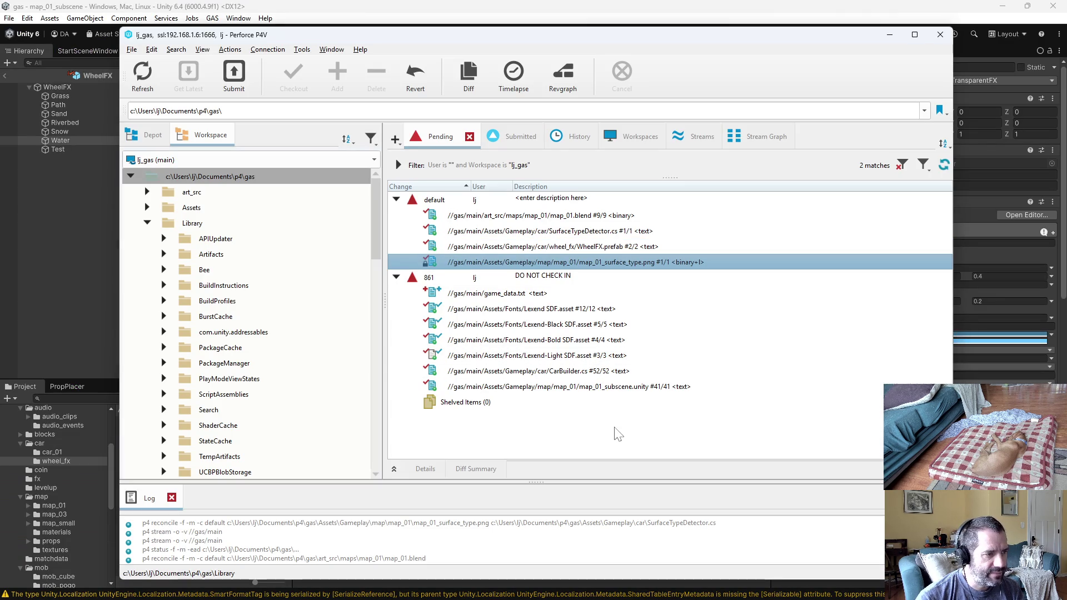
left_click(566, 201)
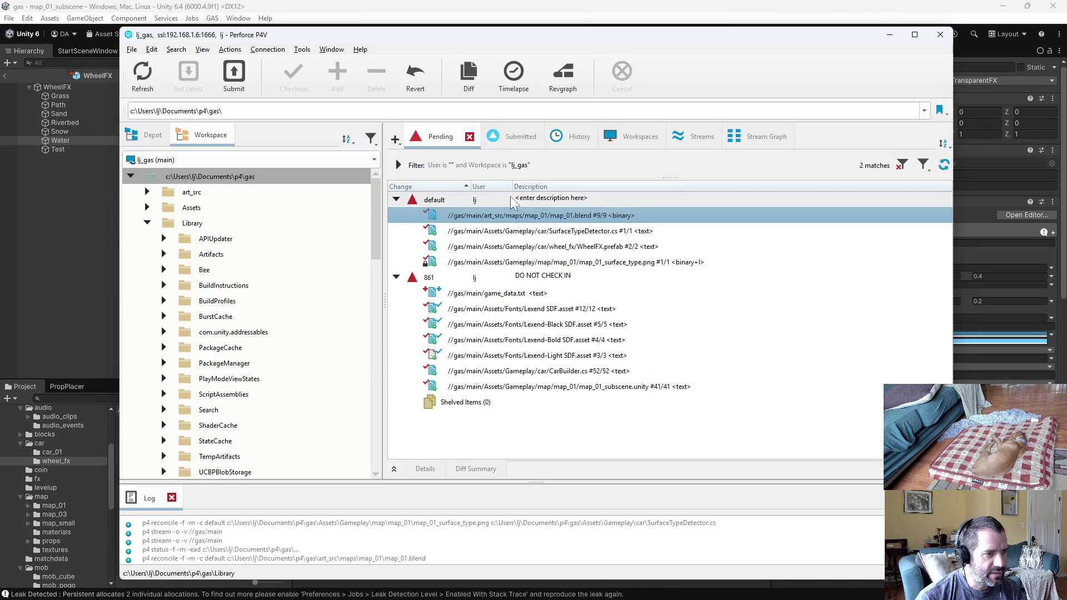
right_click(565, 201)
left_click(589, 208)
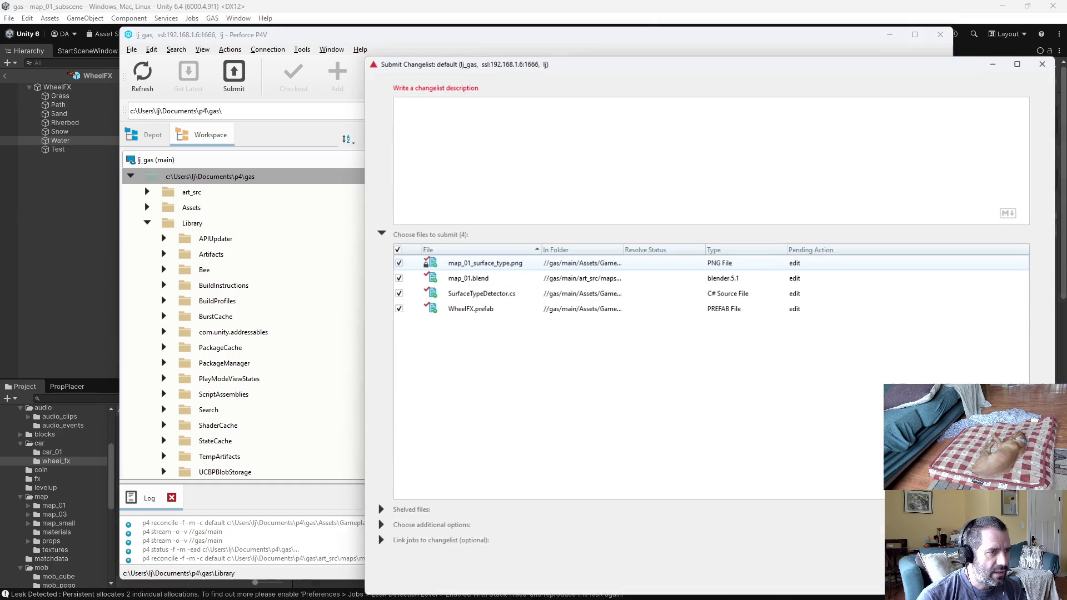
type("surface type map now knows about water - ")
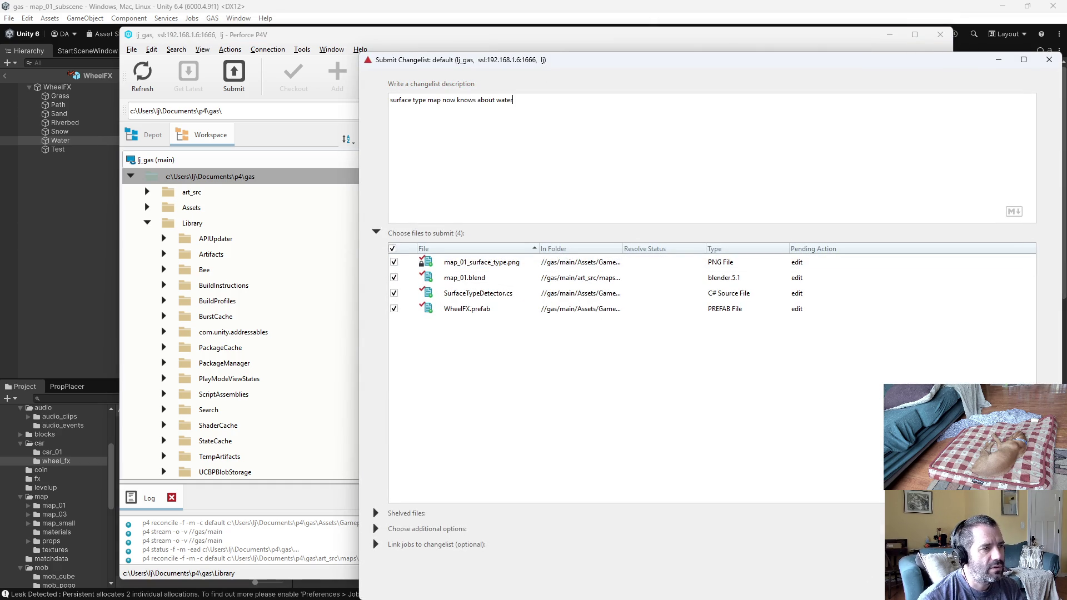
type("Updated blender file to ")
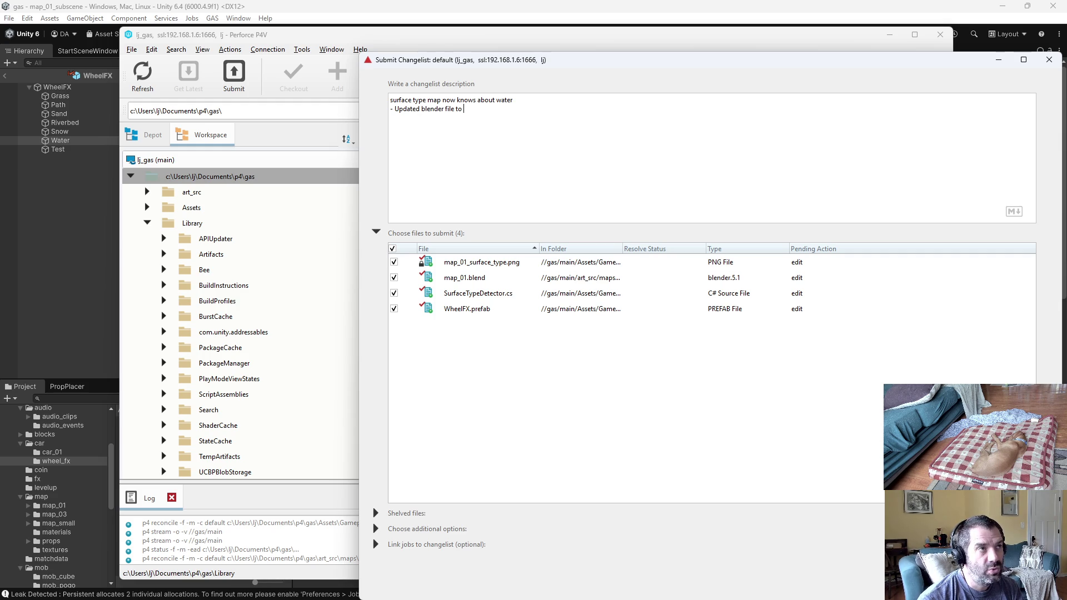
type("have two scenes")
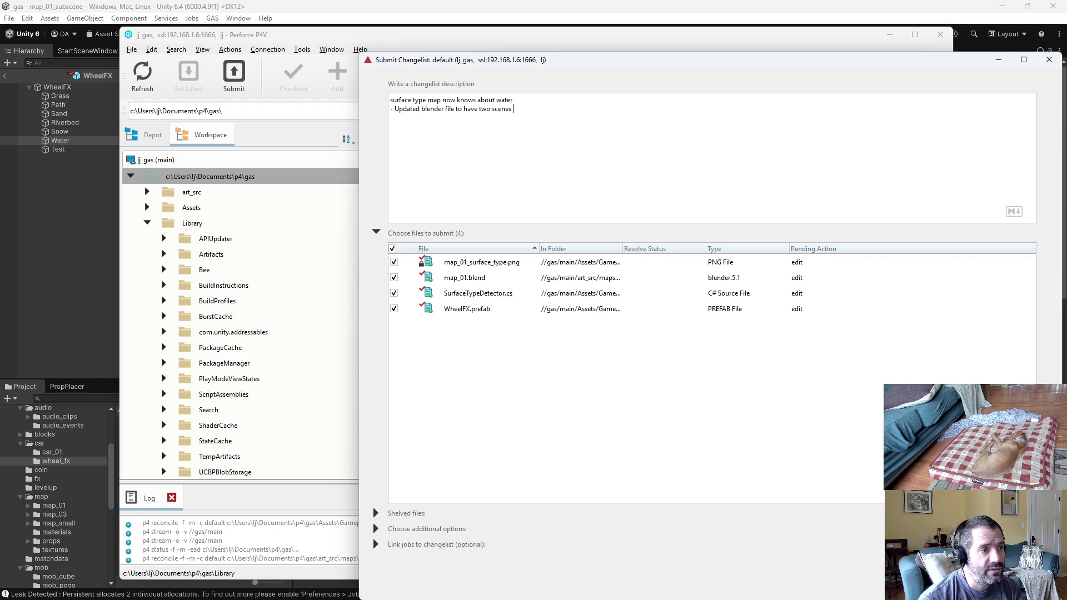
type(" - one for color r")
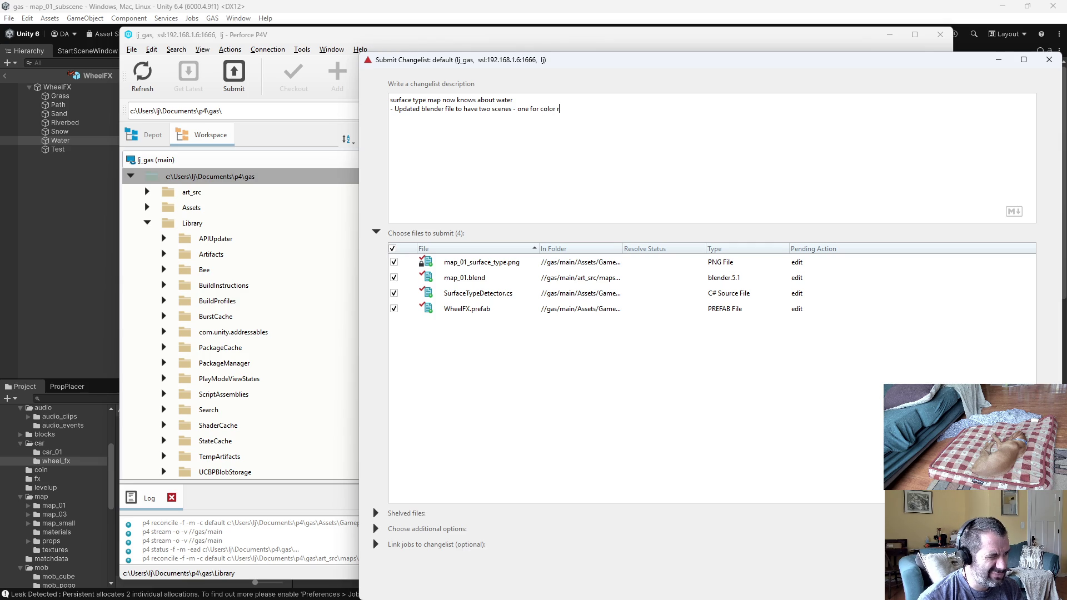
type("endering, one for")
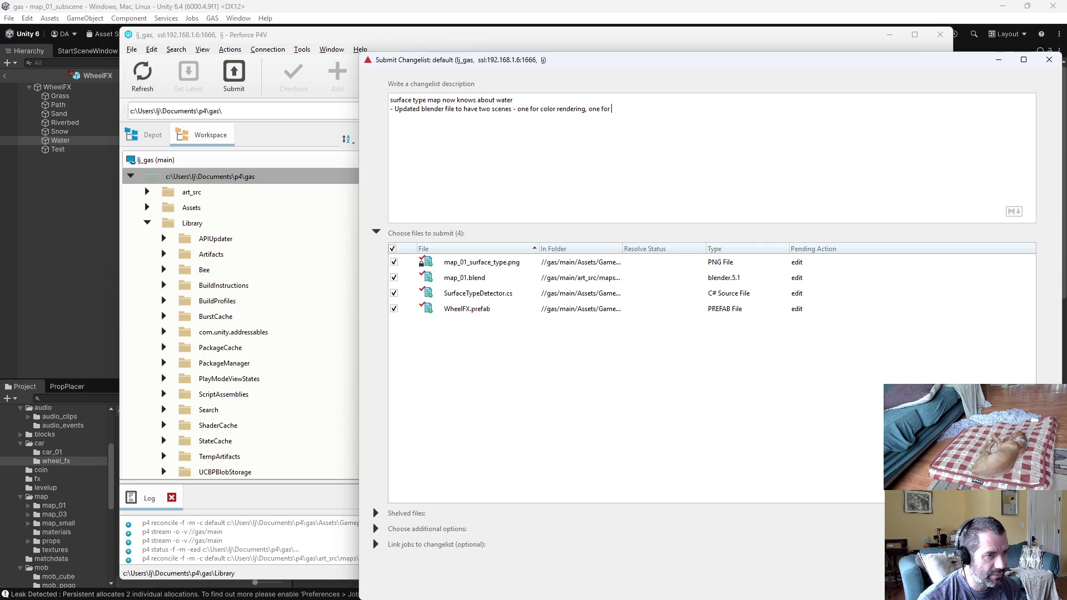
type(" surface type output")
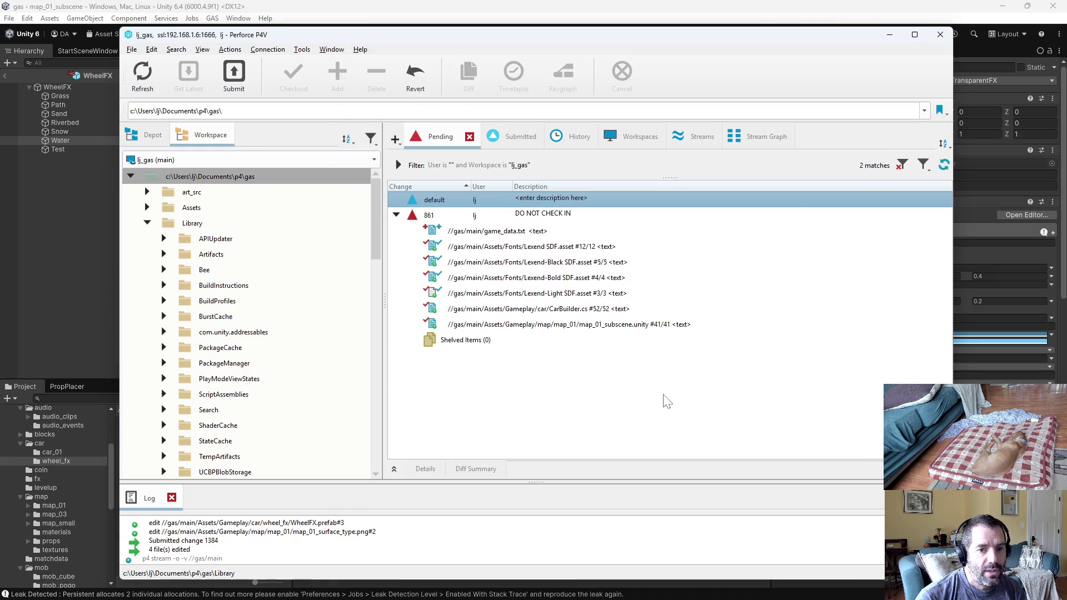
Deselect the submitted changelist in P4V and switch back to Emacs
left_click(668, 402)
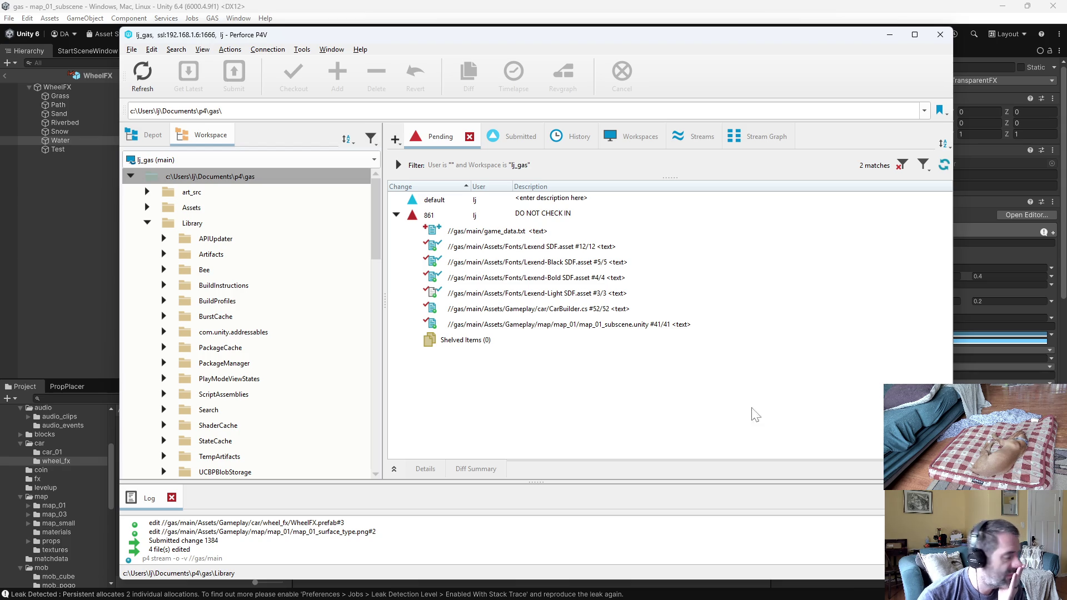
key("alt+Tab")
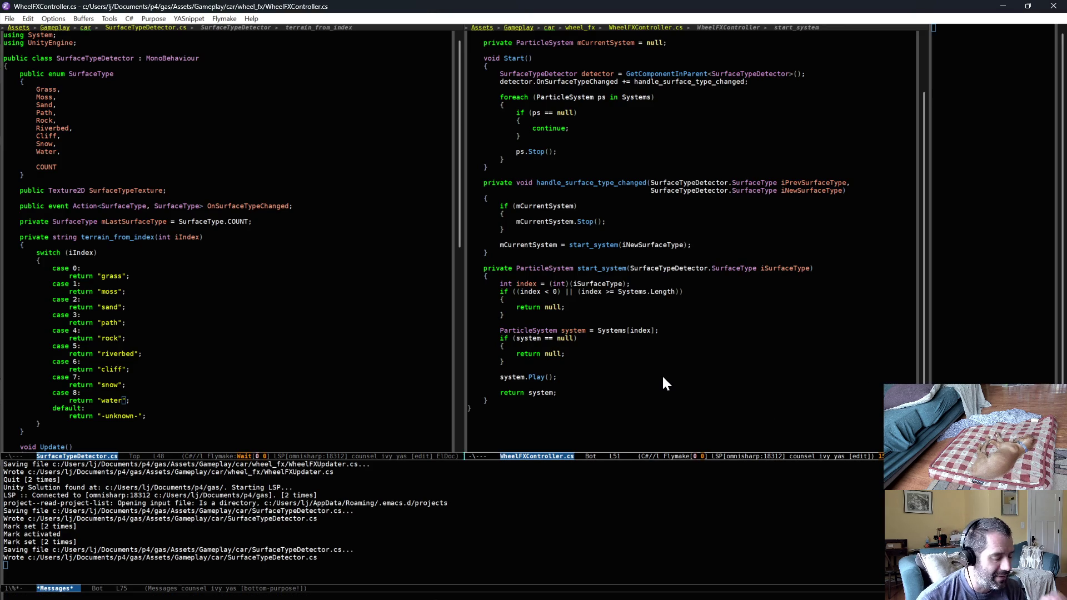
Open PlayerSystem.cs in the right window and look through it
key("ctrl+x")
key("ctrl+f")
type("p")
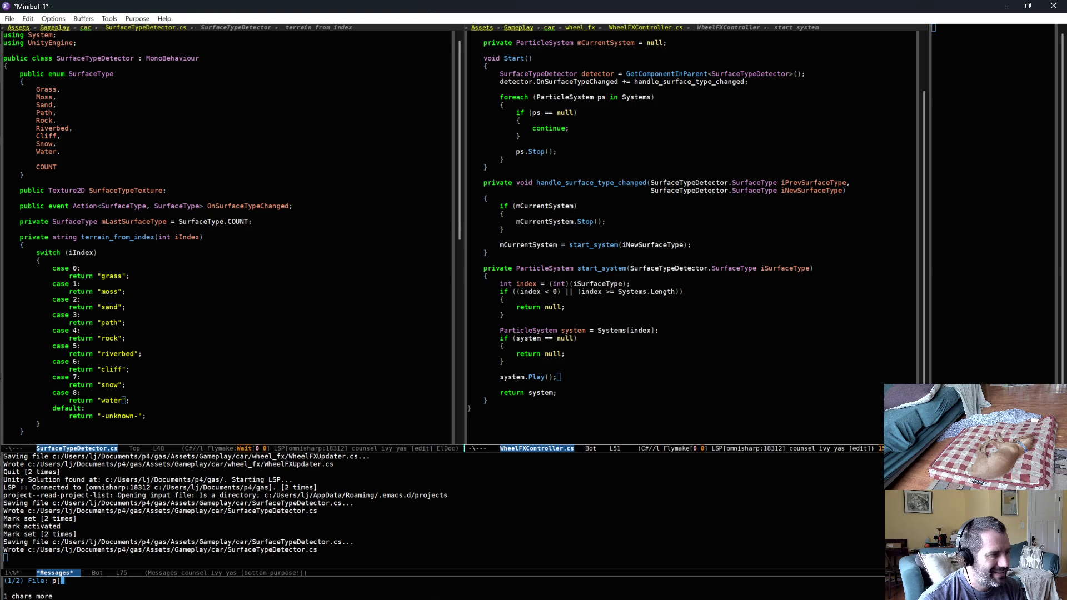
type("layersys")
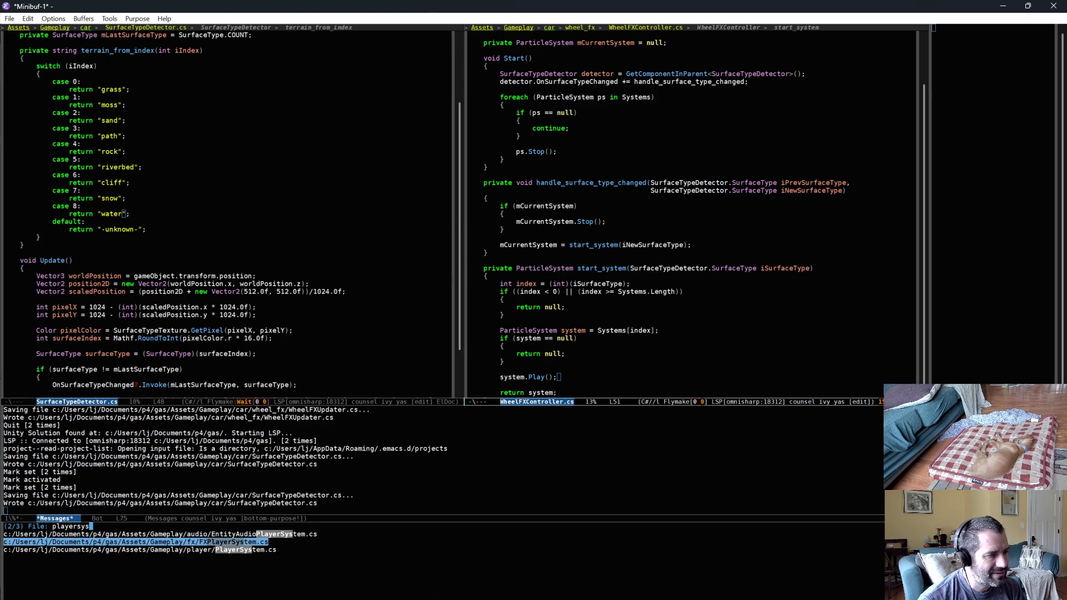
key("Return")
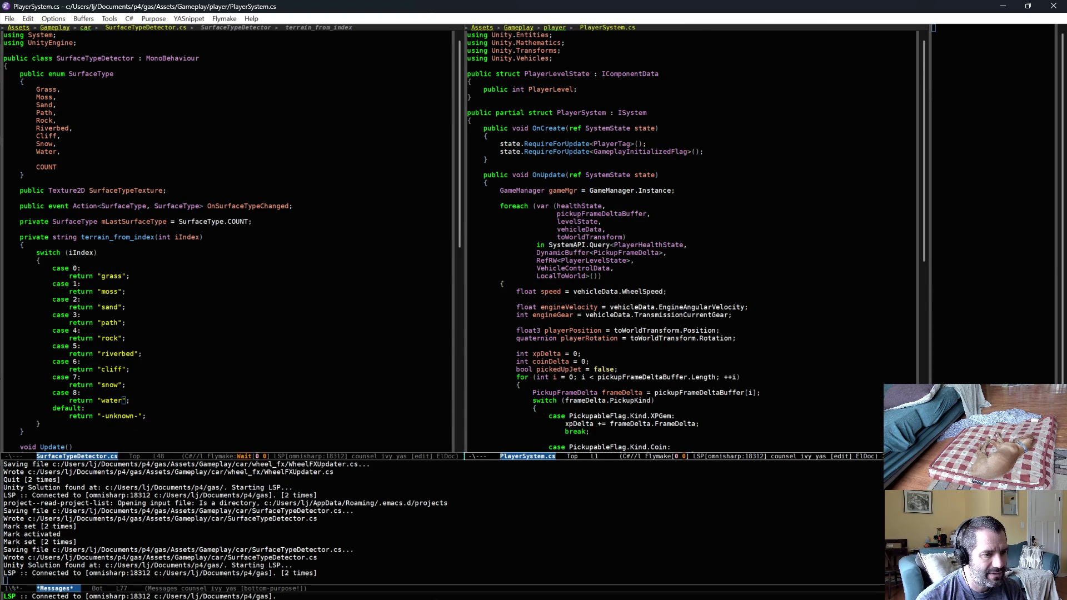
scroll(707, 390, "down", 15)
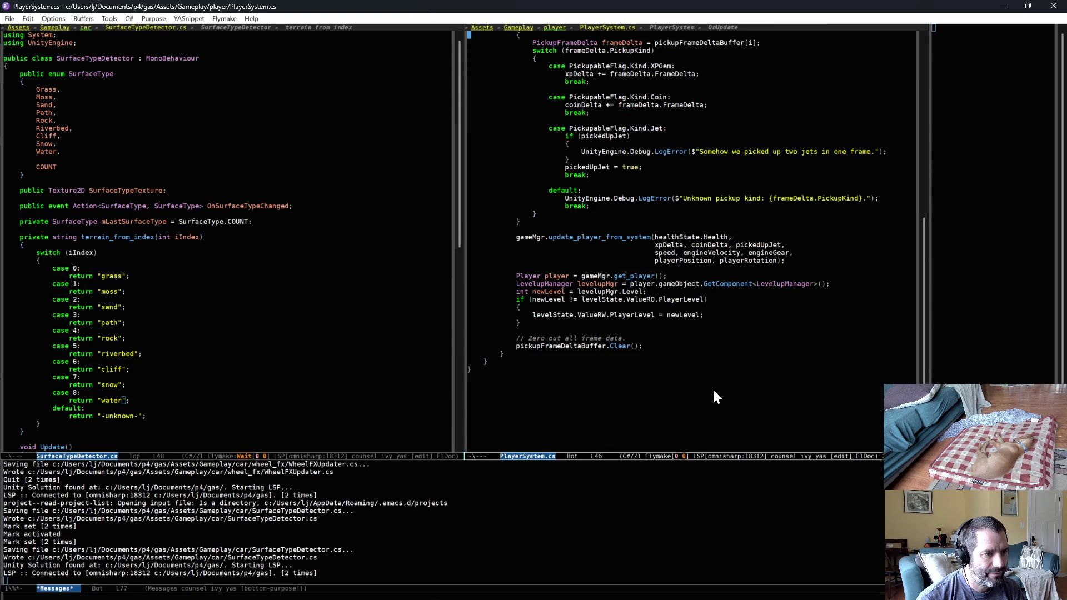
scroll(713, 388, "up", 15)
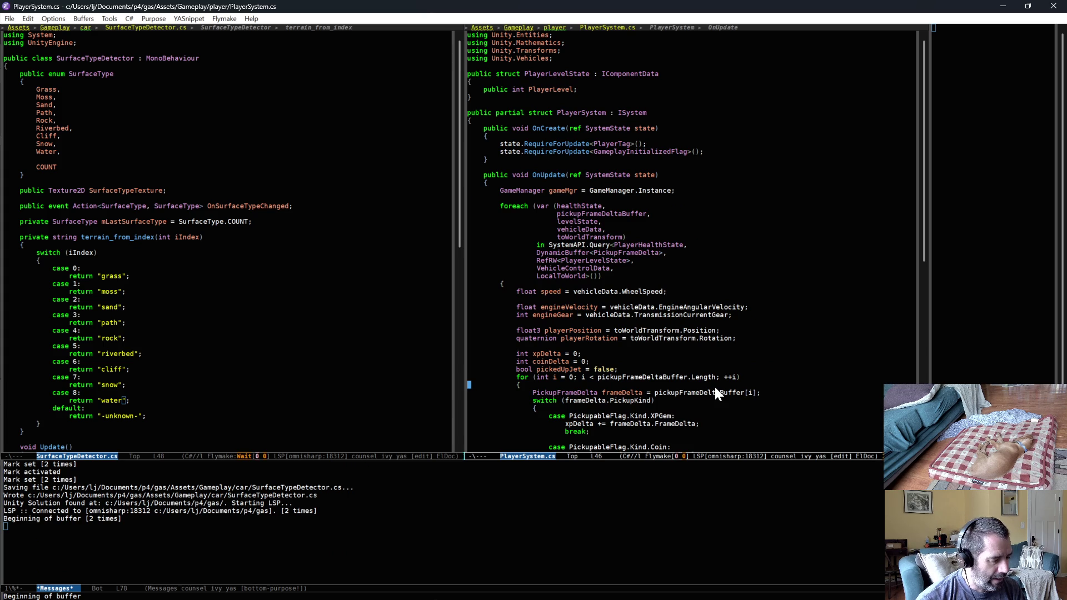
Open CarControlSystem.cs from the system.cs file matches
key("ctrl+x")
key("ctrl+f")
type("sys")
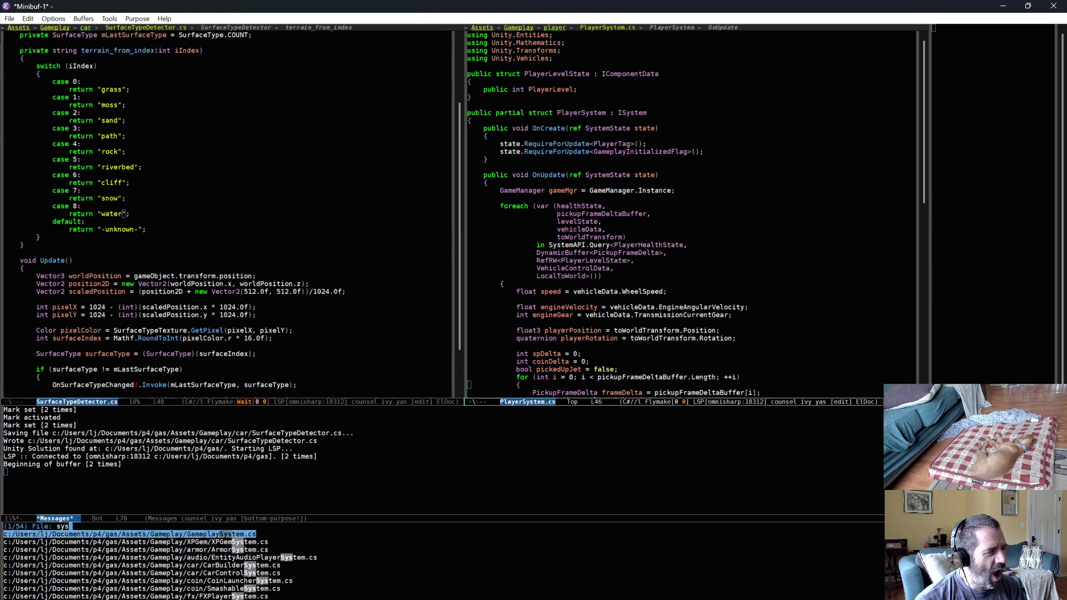
type("tem.cs")
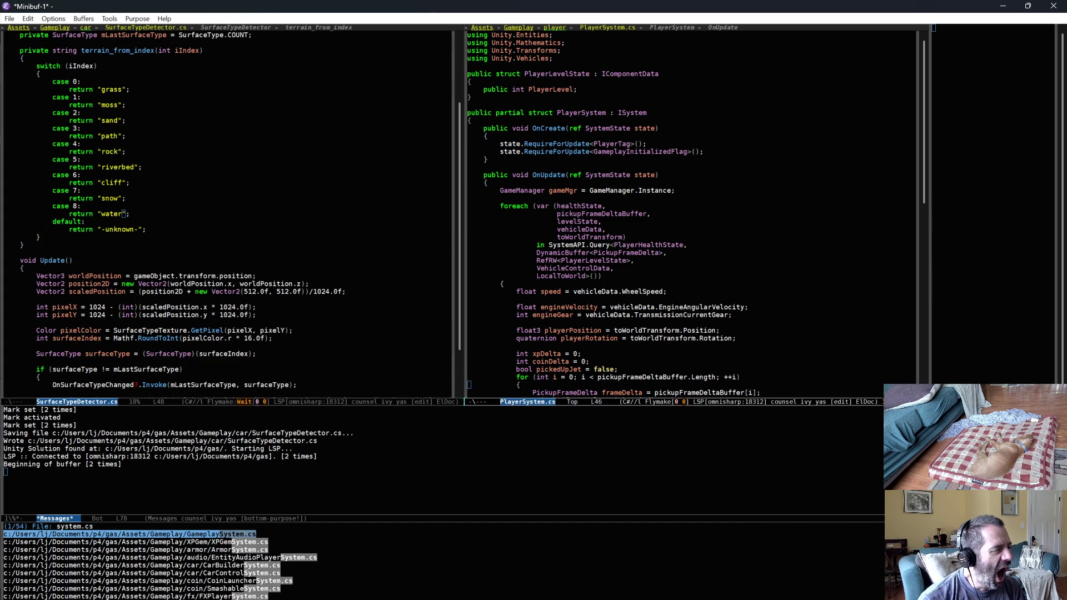
key("Down")
key("Down")
key("Down")
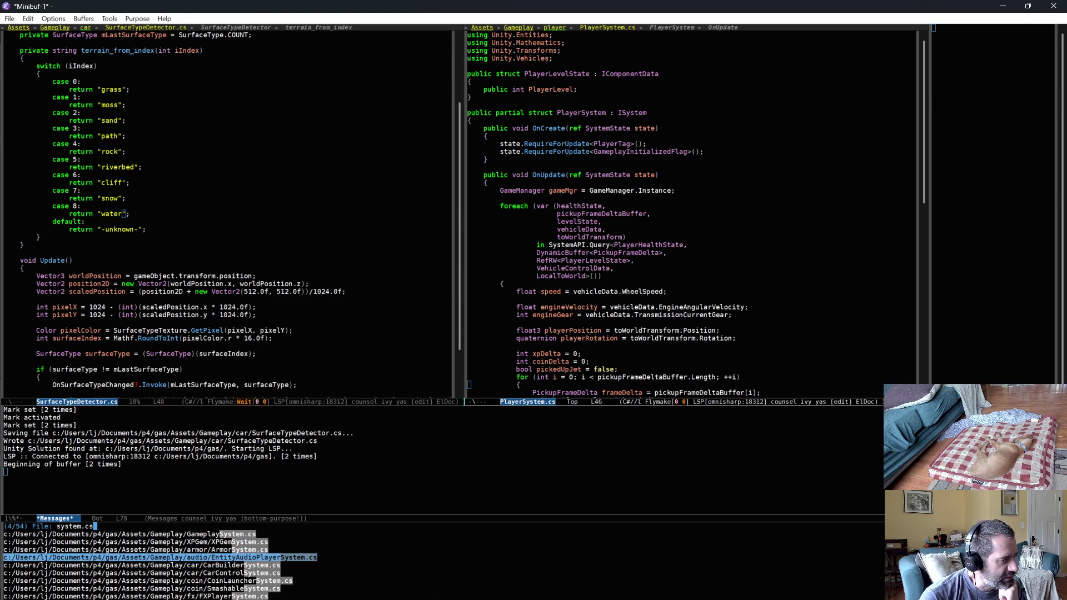
key("Down")
key("Down")
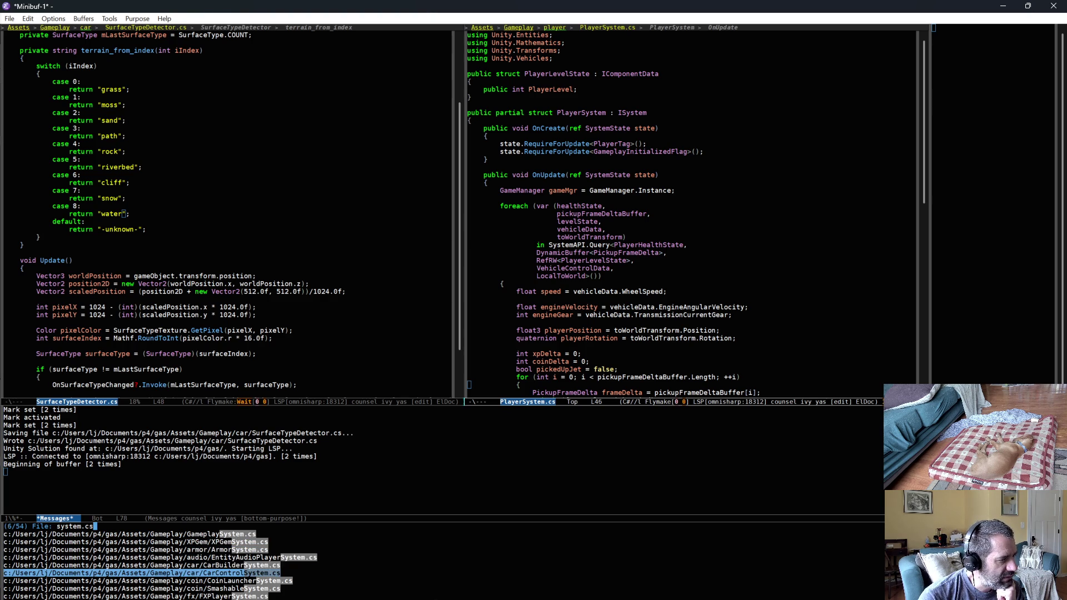
key("Return")
scroll(721, 359, "down", 3)
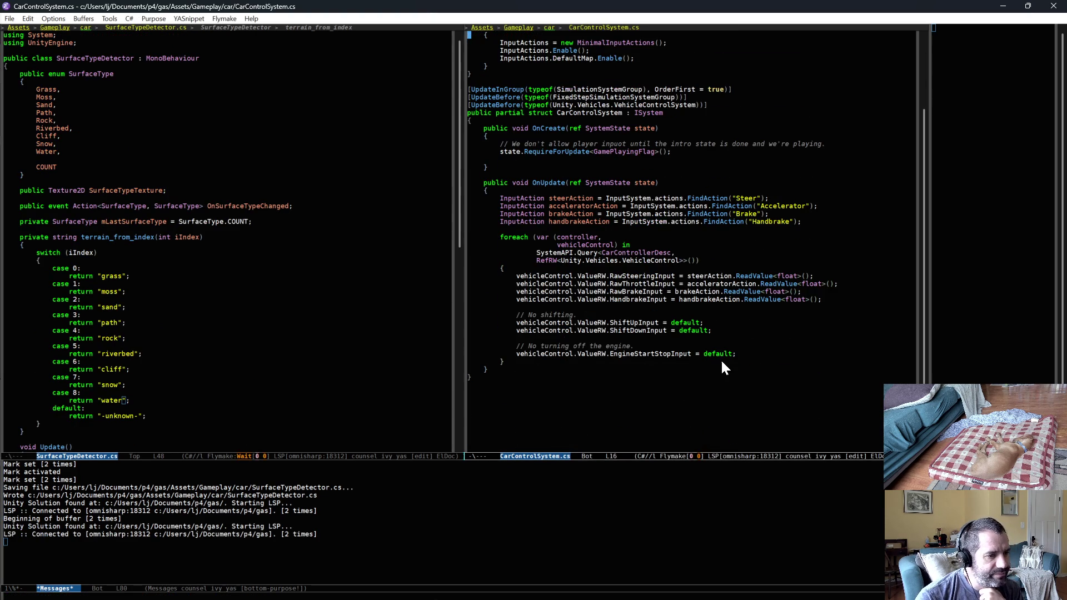
Browse the other *System.cs file matches, including weapon systems, and cancel without opening any
key("ctrl+c")
type("pf")
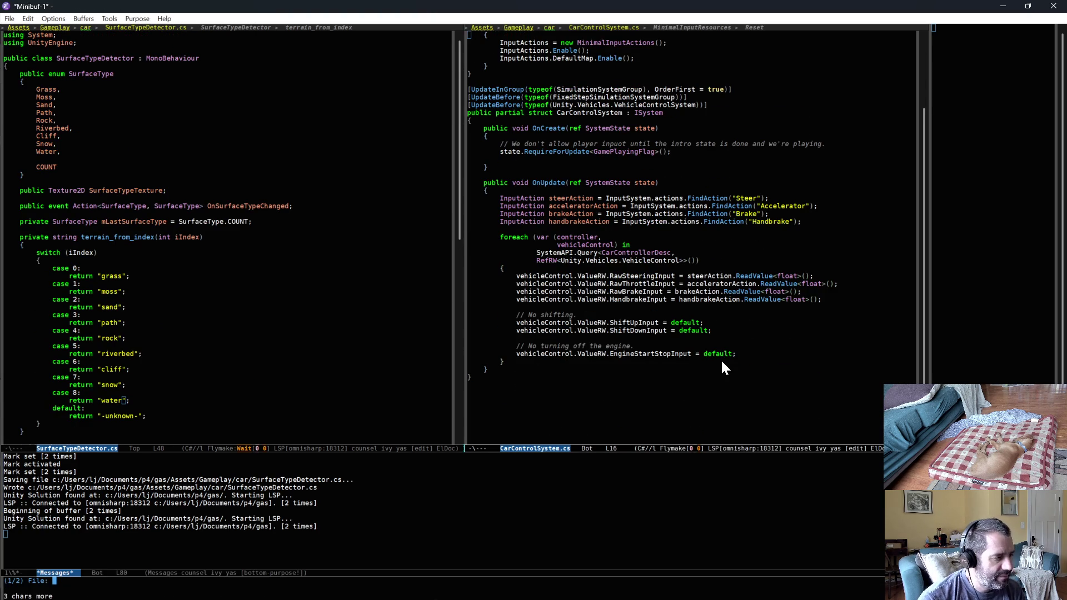
type("system.cs")
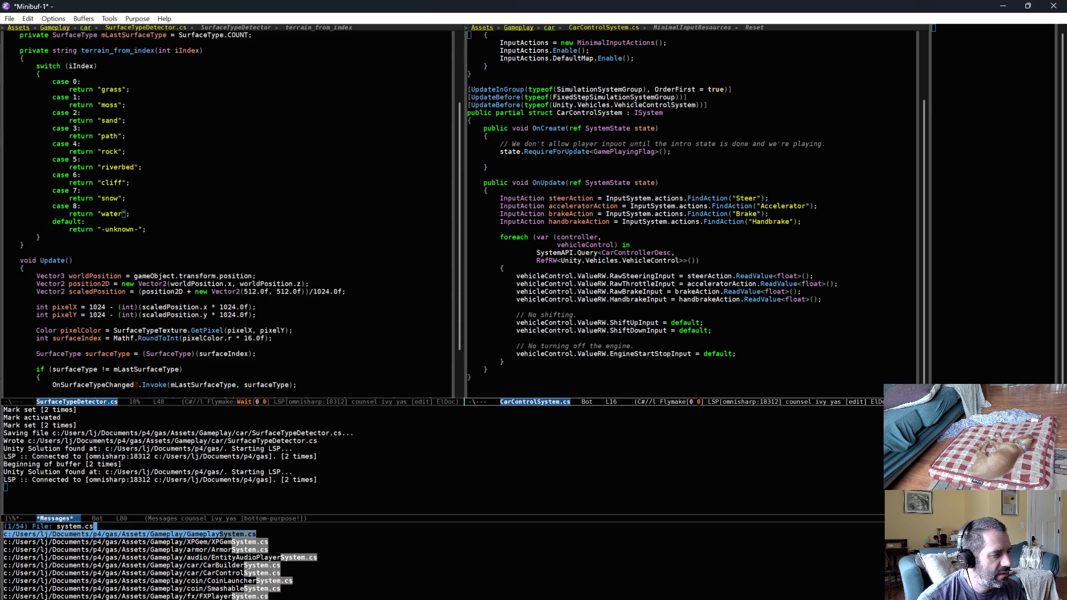
key("Down")
key("Down")
key("Down")
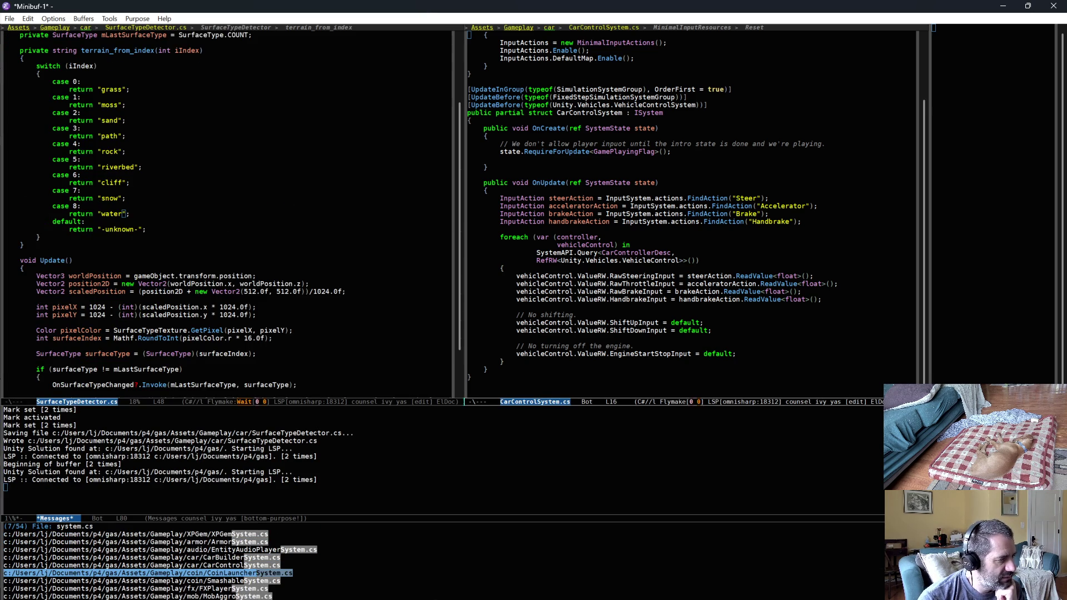
key("Down")
key("Down")
key("Down")
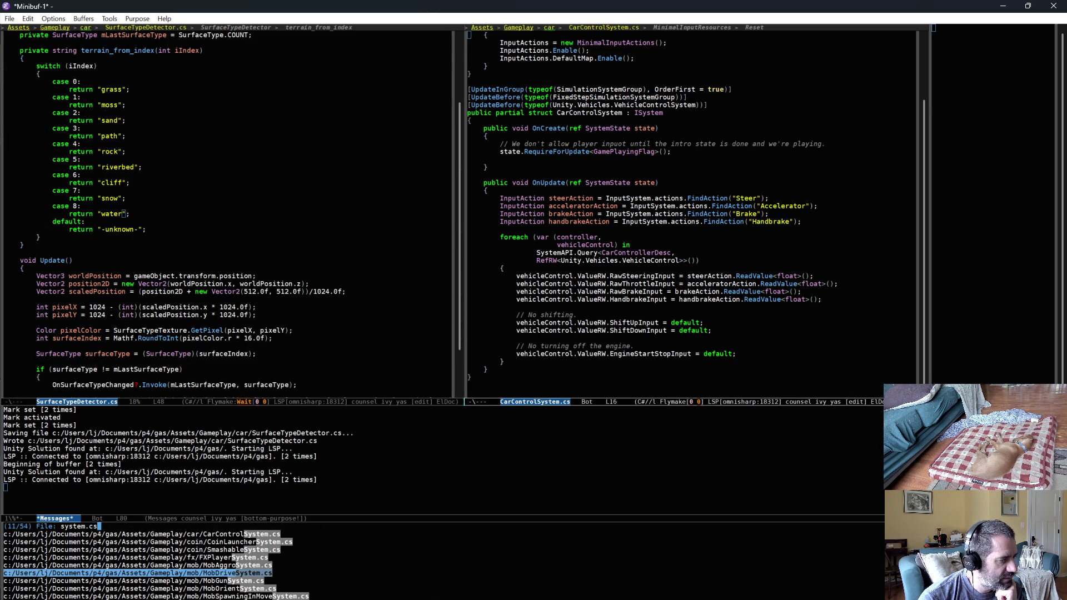
key("Down")
key("Down")
key("Down")
key("Down")
key("Down")
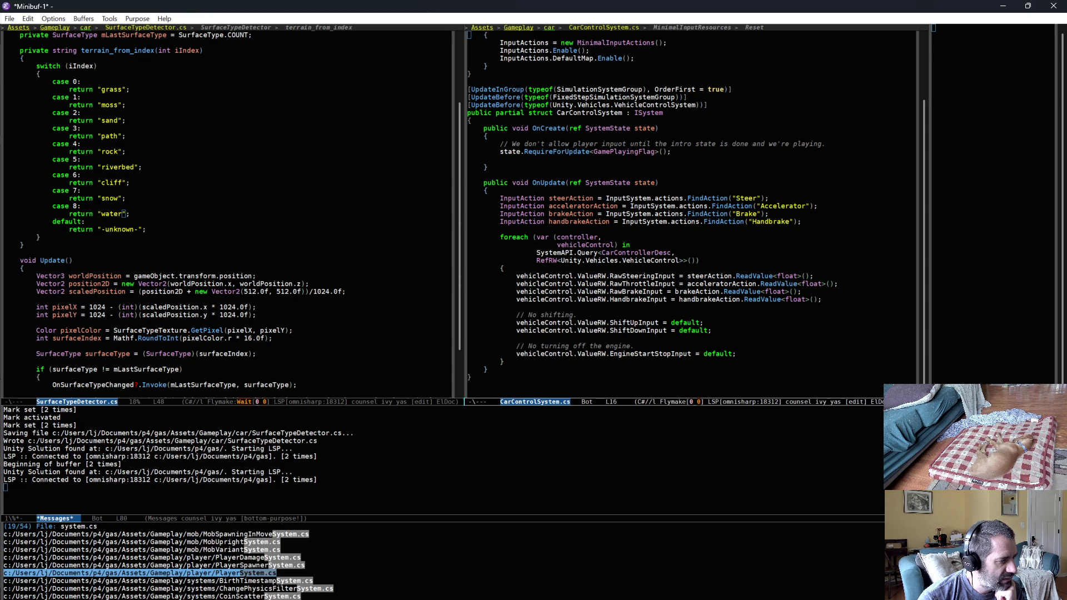
key("Down")
key("Down")
key("Down")
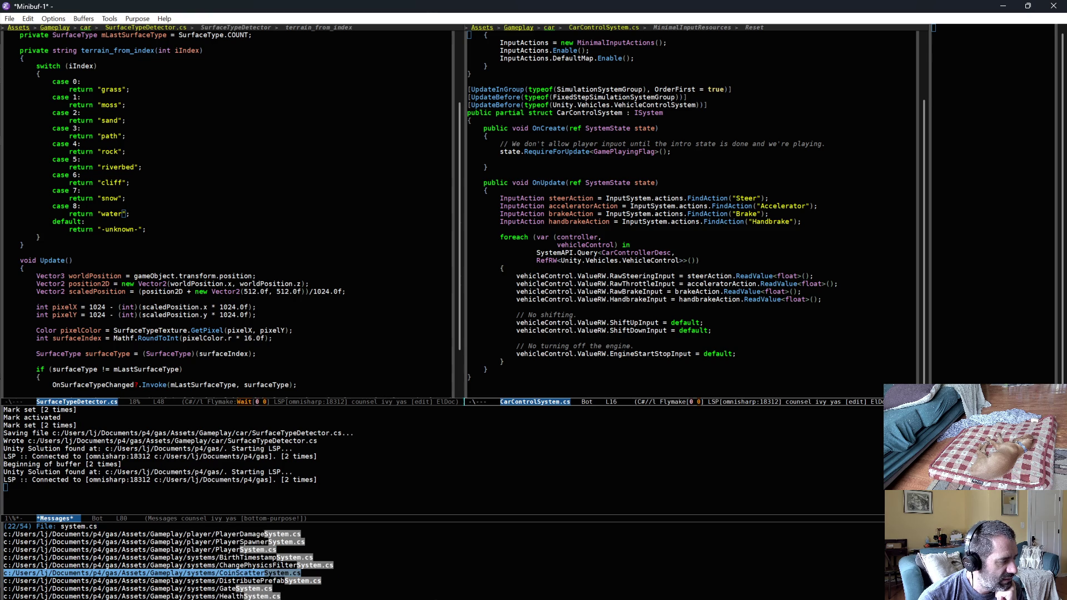
key("Down")
key("Down")
key("Down")
key("Down")
key("Down")
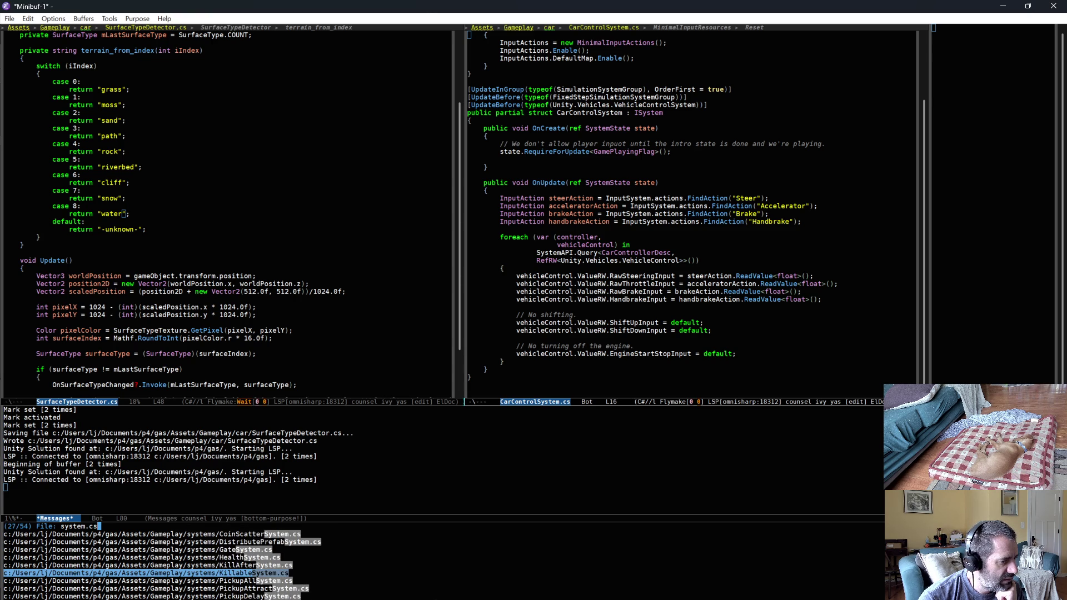
key("Down")
key("Down")
key("Down")
key("Down")
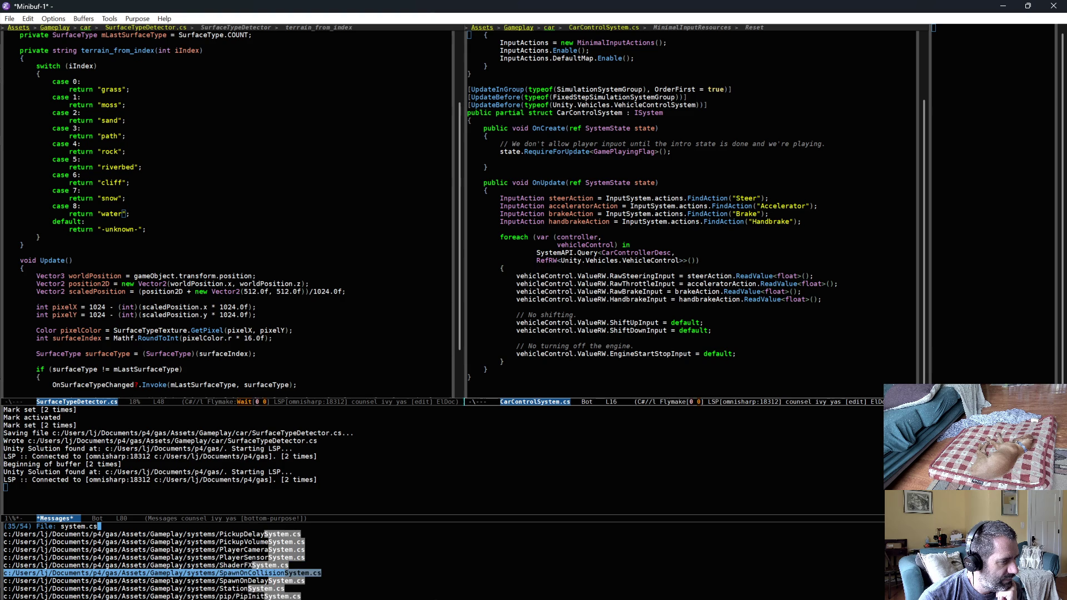
key("Down")
key("Down")
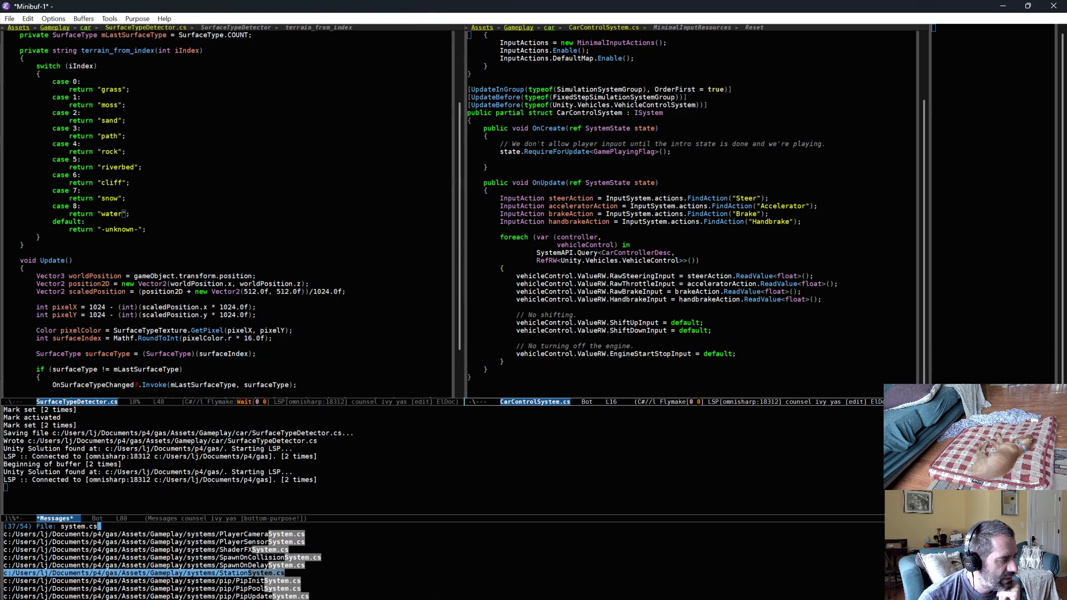
key("Down")
key("Down")
key("Down")
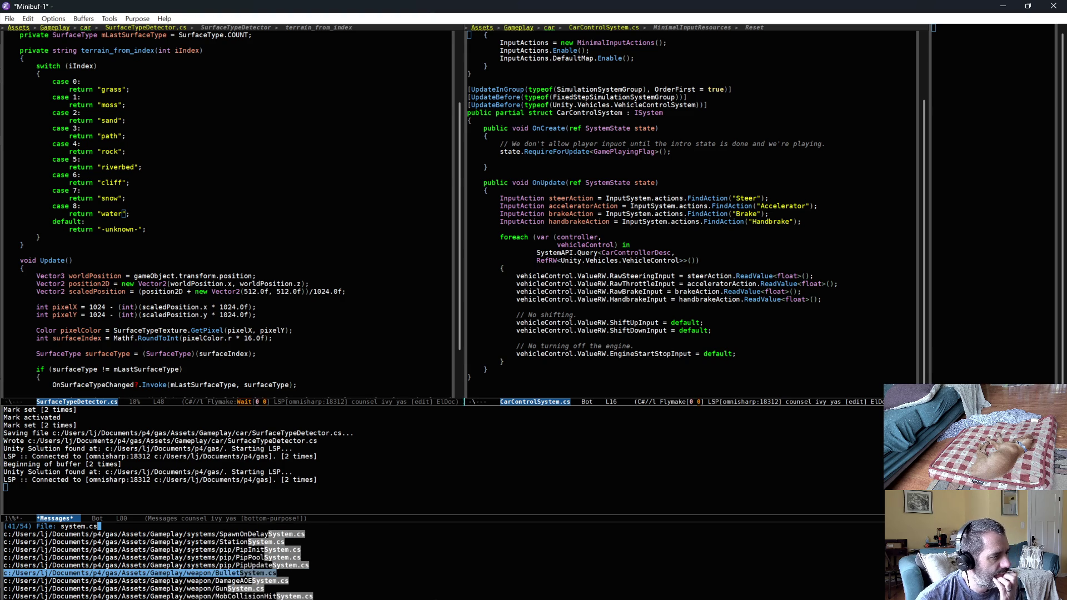
key("Down")
key("Down")
key("Down")
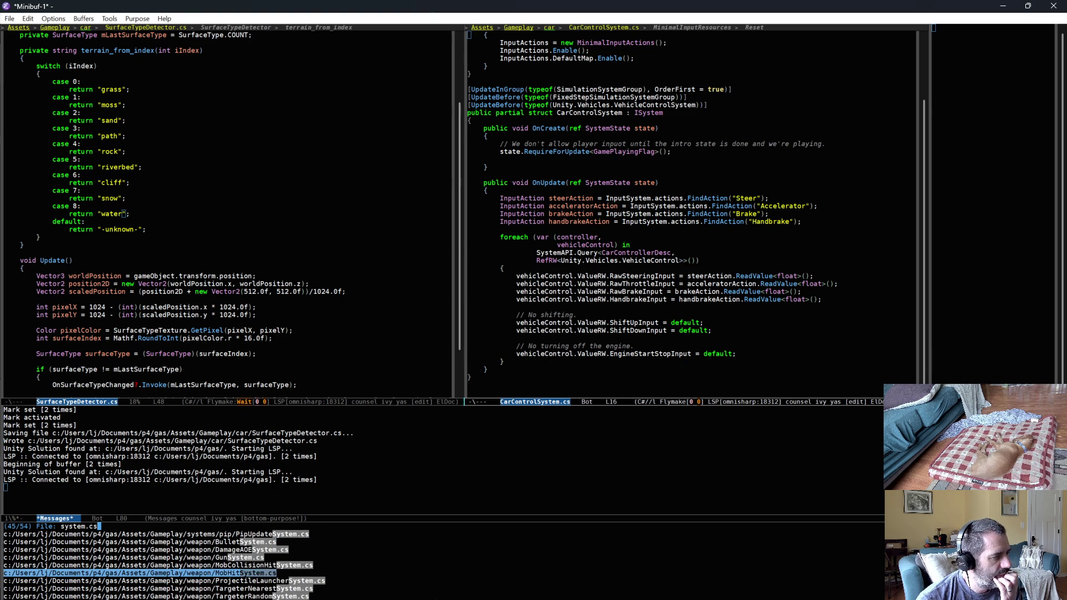
key("Down")
key("Down")
key("Down")
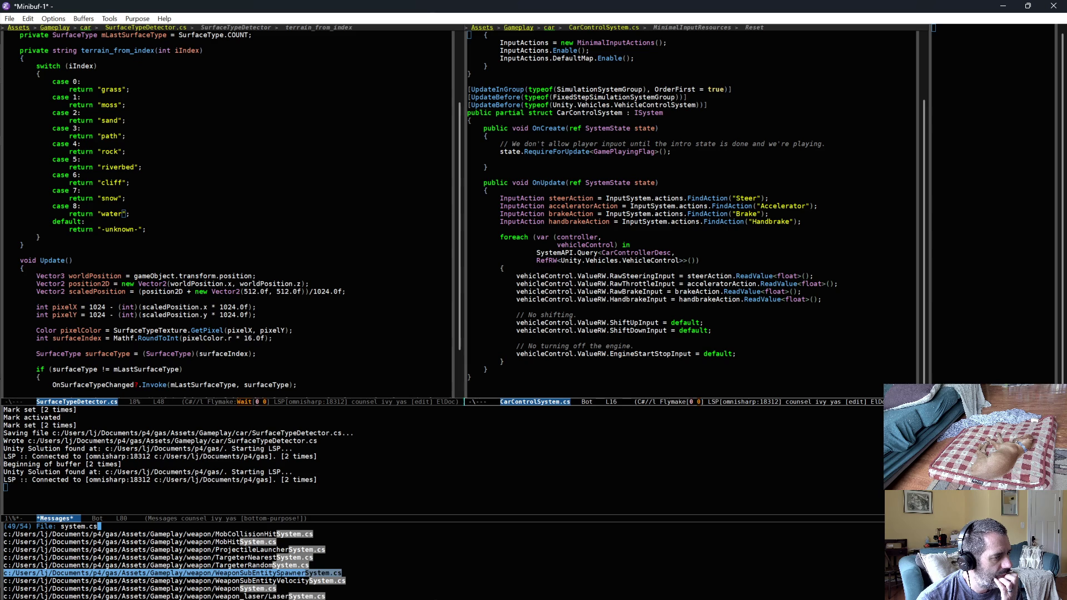
key("Down")
key("Down")
key("Down")
key("Down")
key("Down")
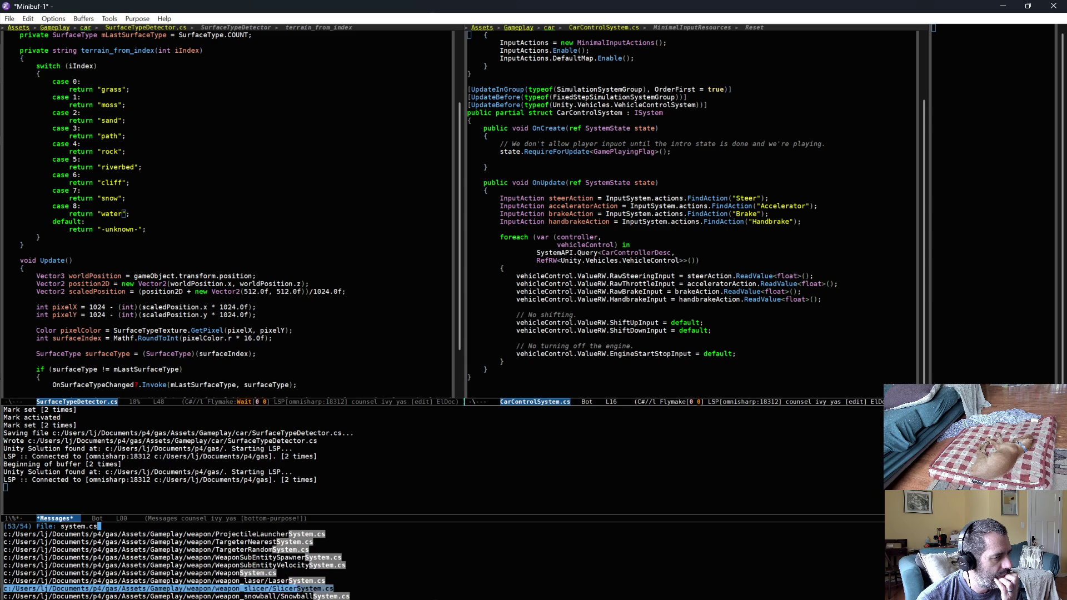
key("ctrl+g")
key("ctrl+g")
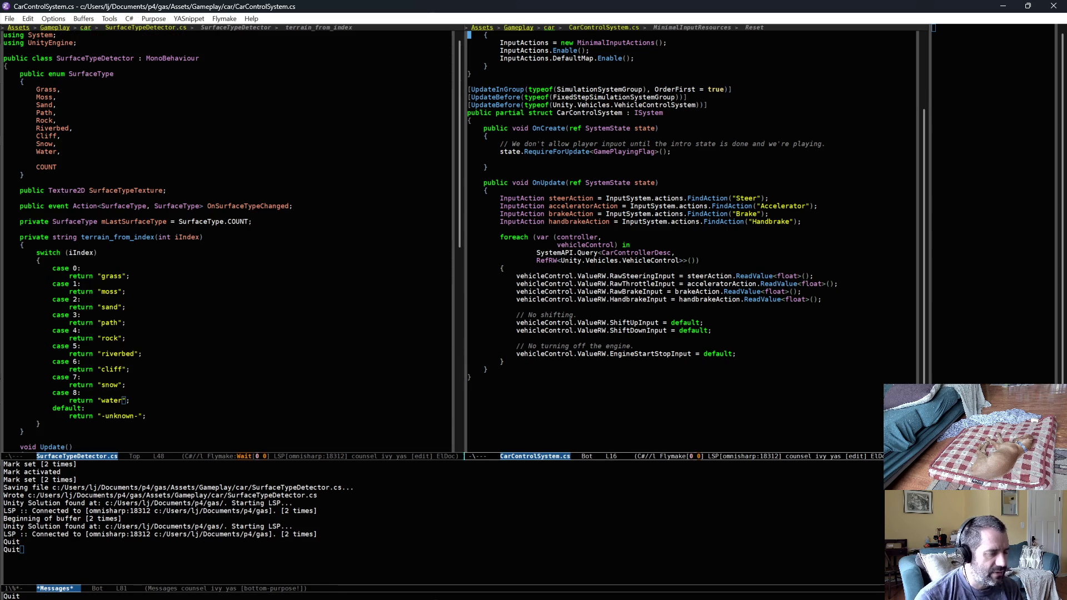
key("ctrl+g")
key("ctrl+g")
key("ctrl+shift+f")
type("raycast")
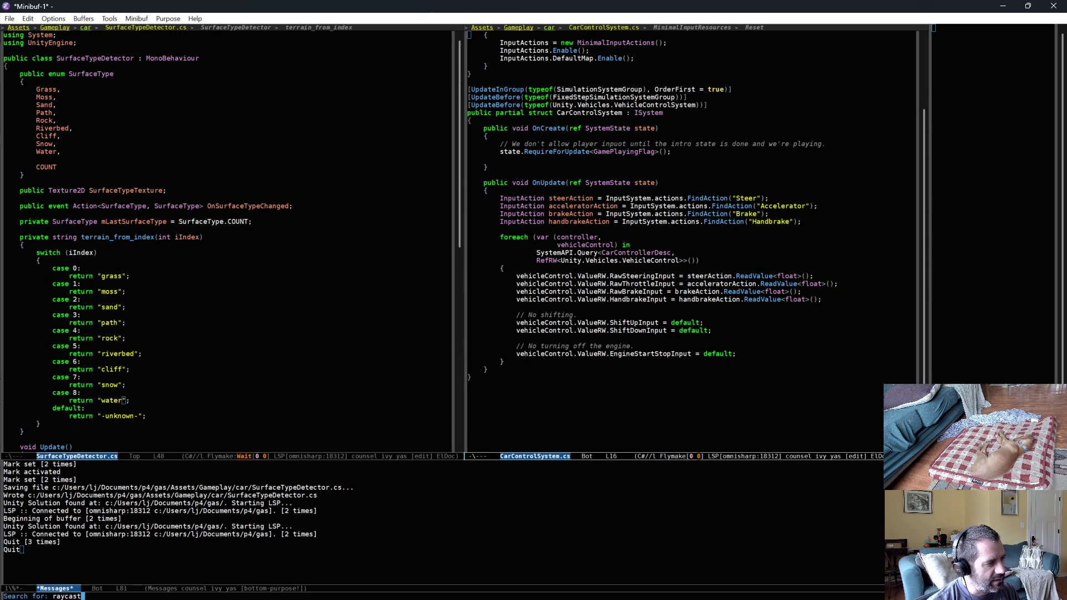
key("Return")
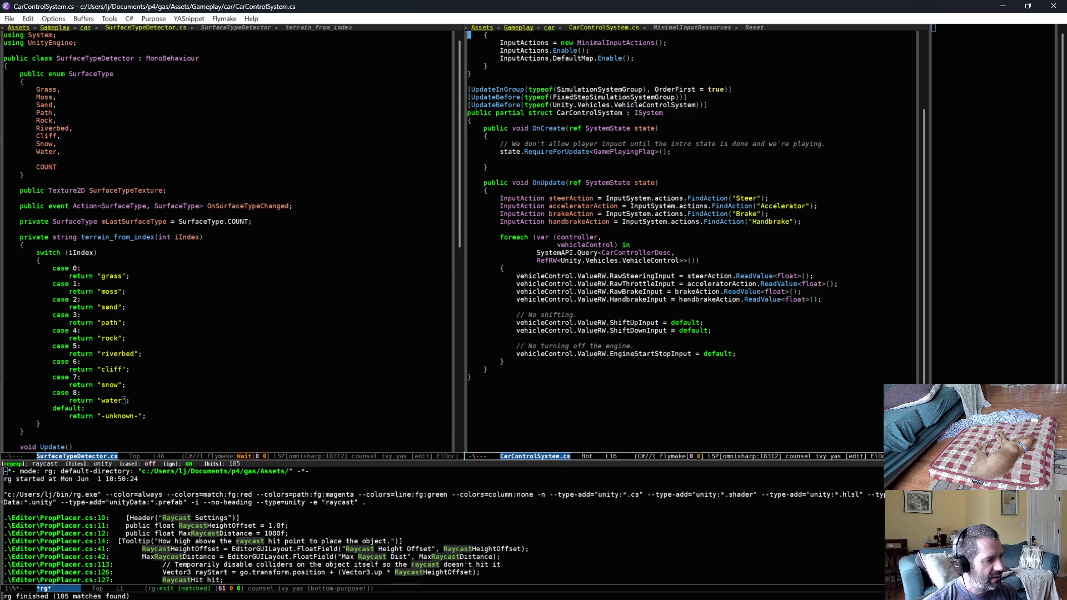
scroll(354, 534, "down", 4)
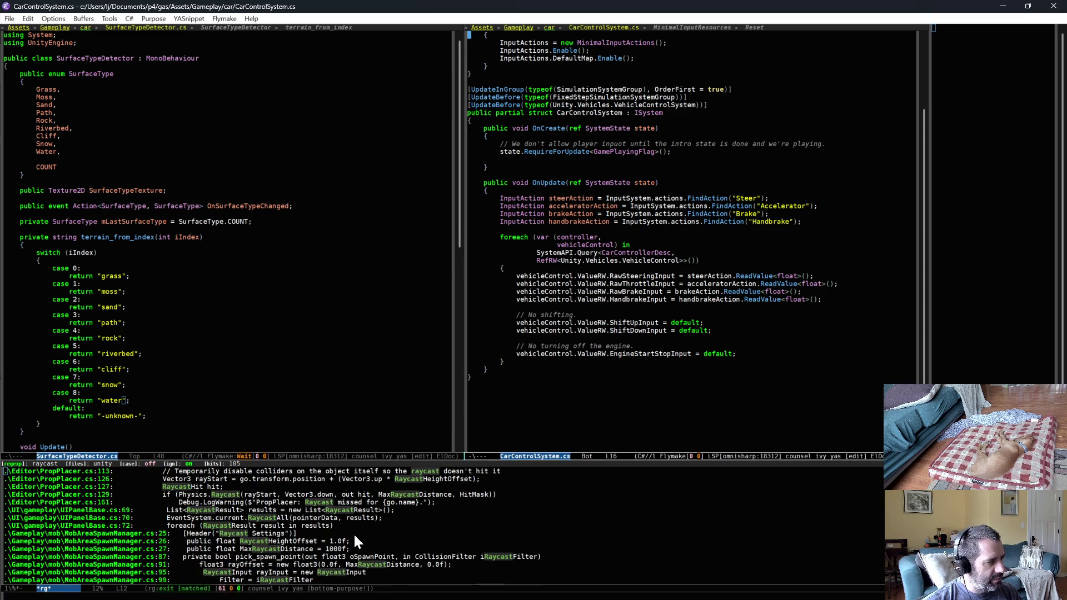
scroll(352, 533, "down", 4)
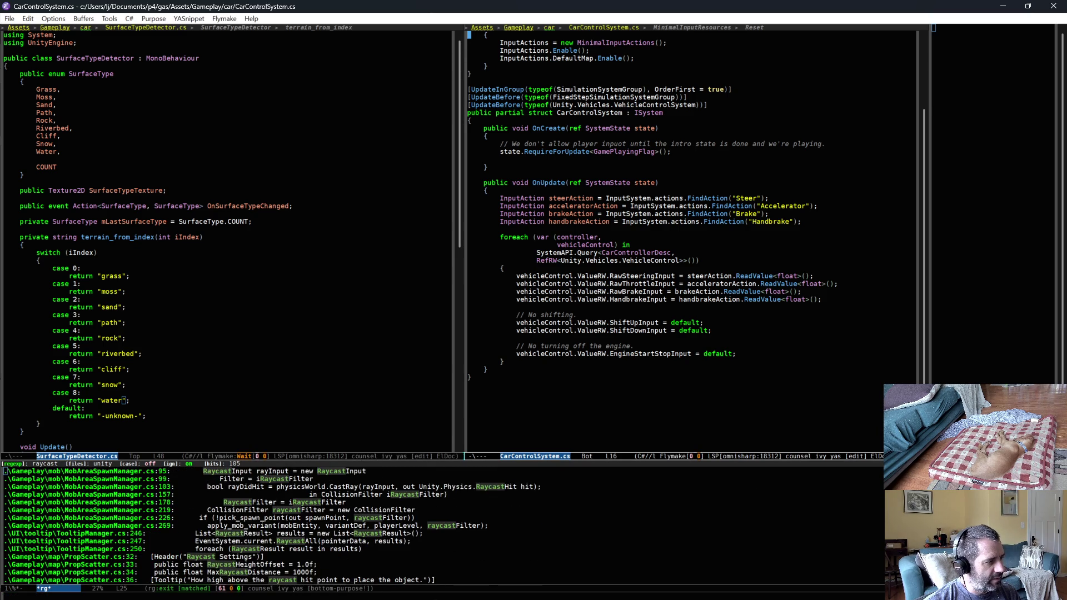
scroll(354, 533, "down", 6)
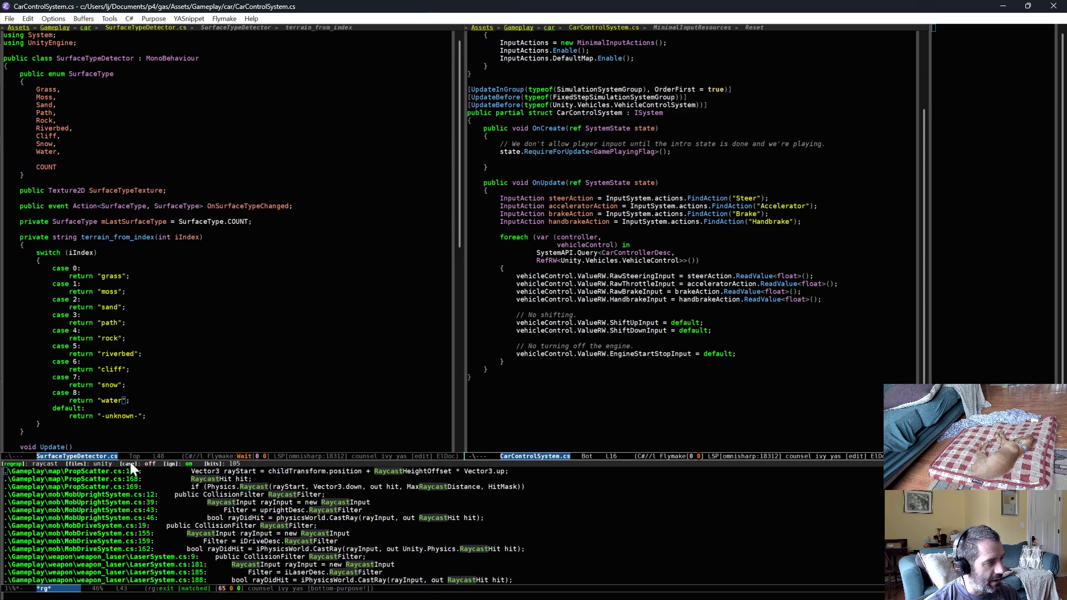
scroll(353, 532, "down", 2)
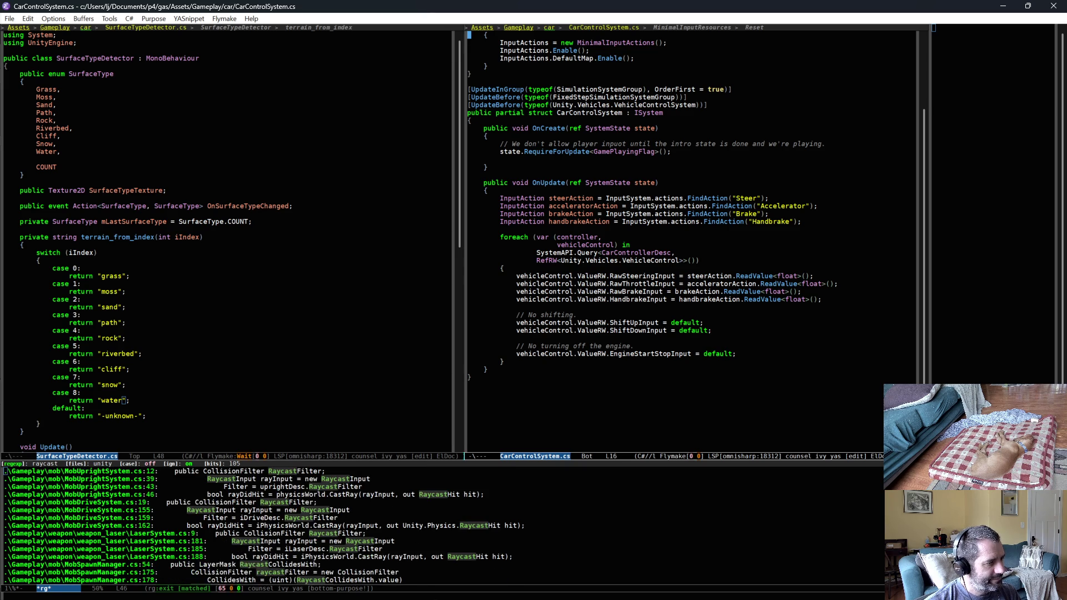
scroll(353, 533, "down", 4)
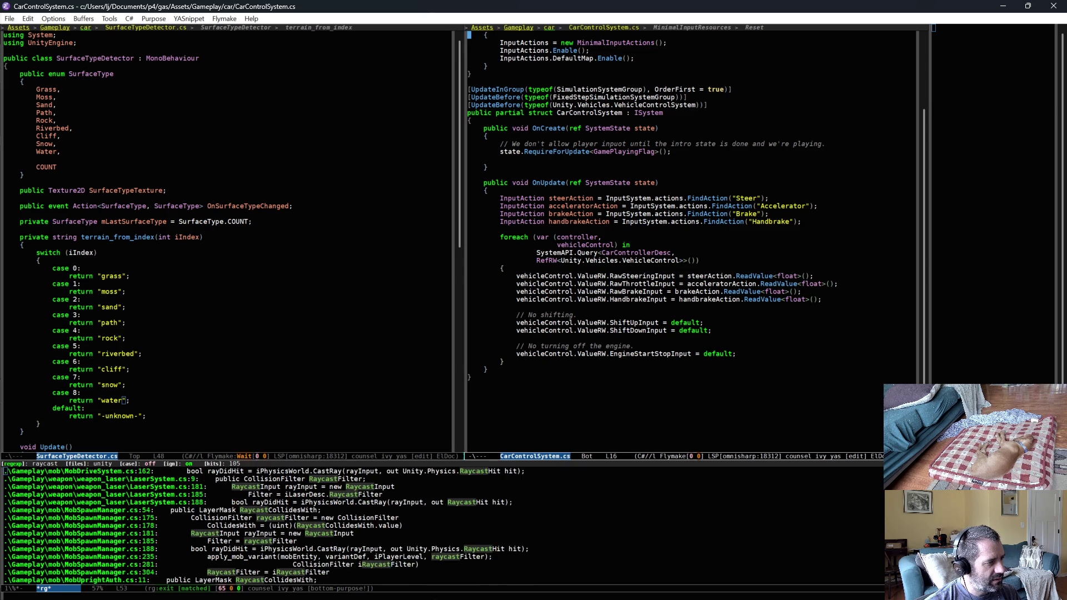
scroll(353, 533, "down", 1)
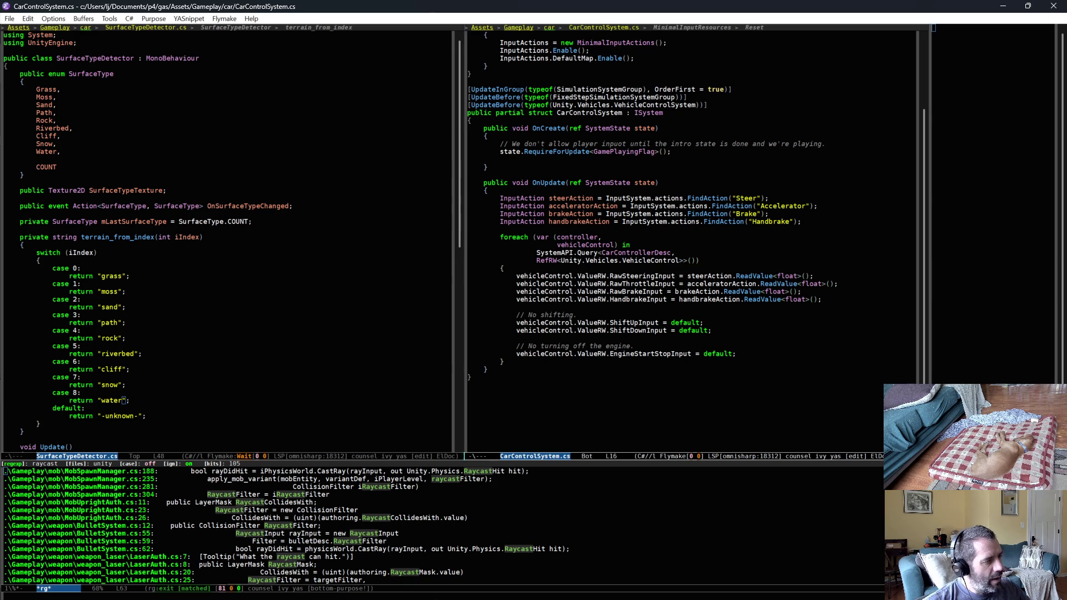
scroll(192, 549, "down", 1)
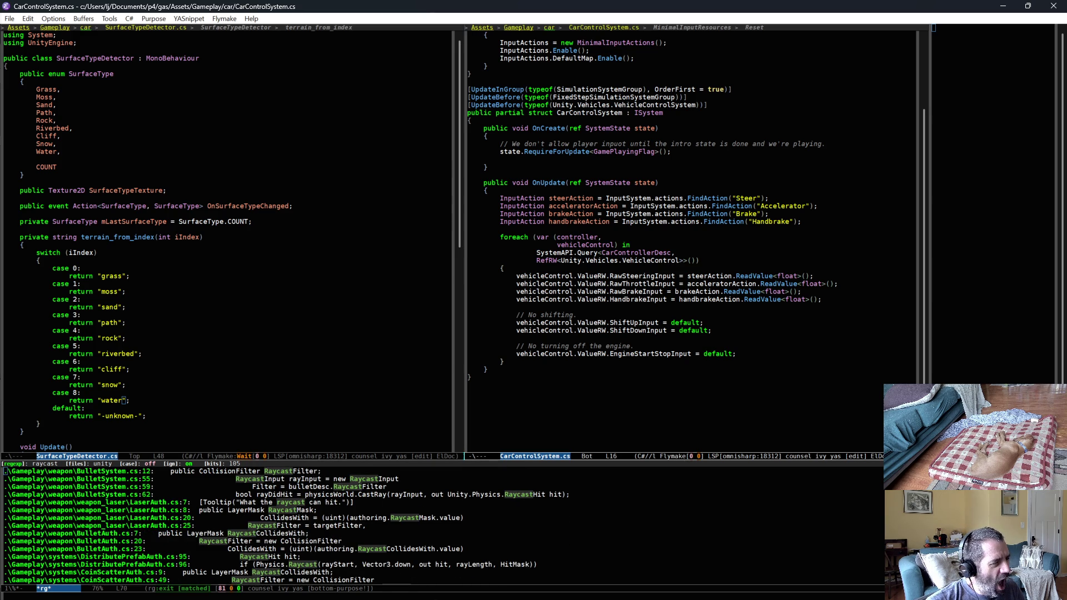
key("Down")
key("Down")
key("Down")
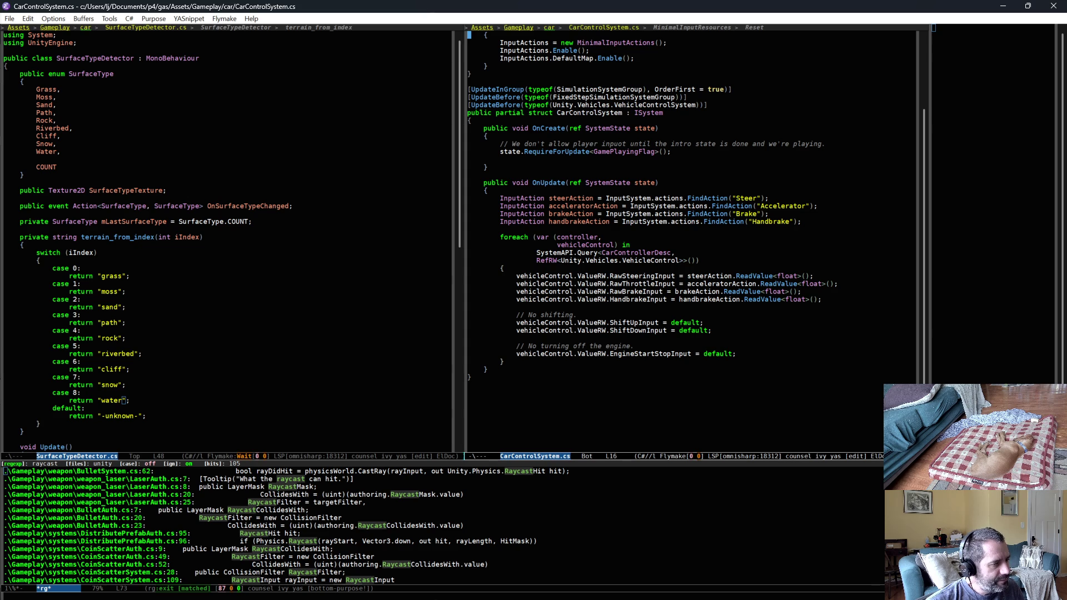
left_click_drag(256, 541, 320, 541)
key("alt+w")
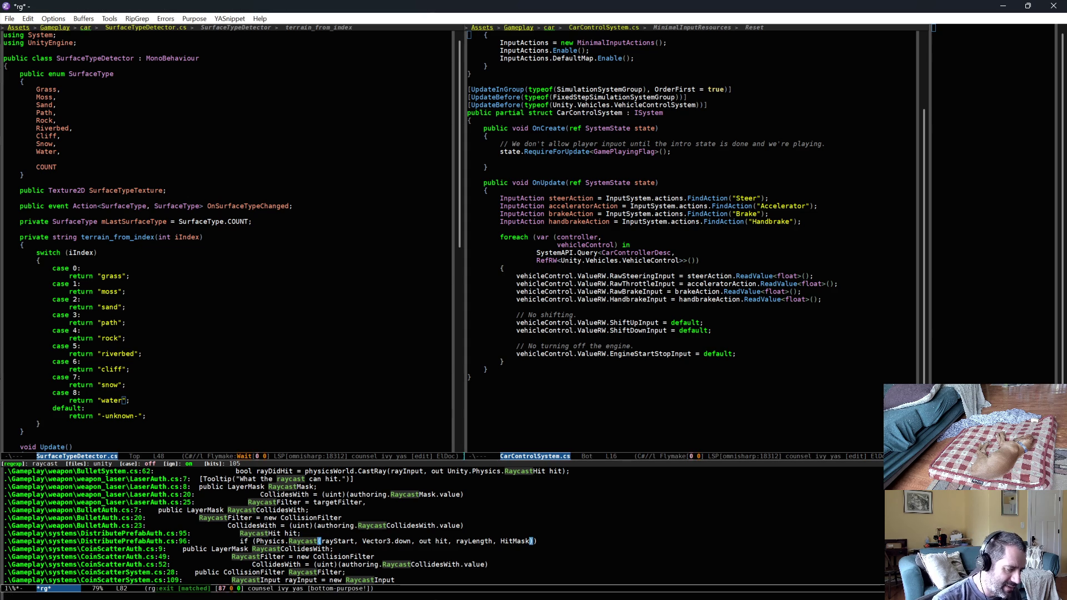
key("r")
Confirm the Physics.Raycast search and show PlayerSystem.cs in the right-hand pane
key("Return")
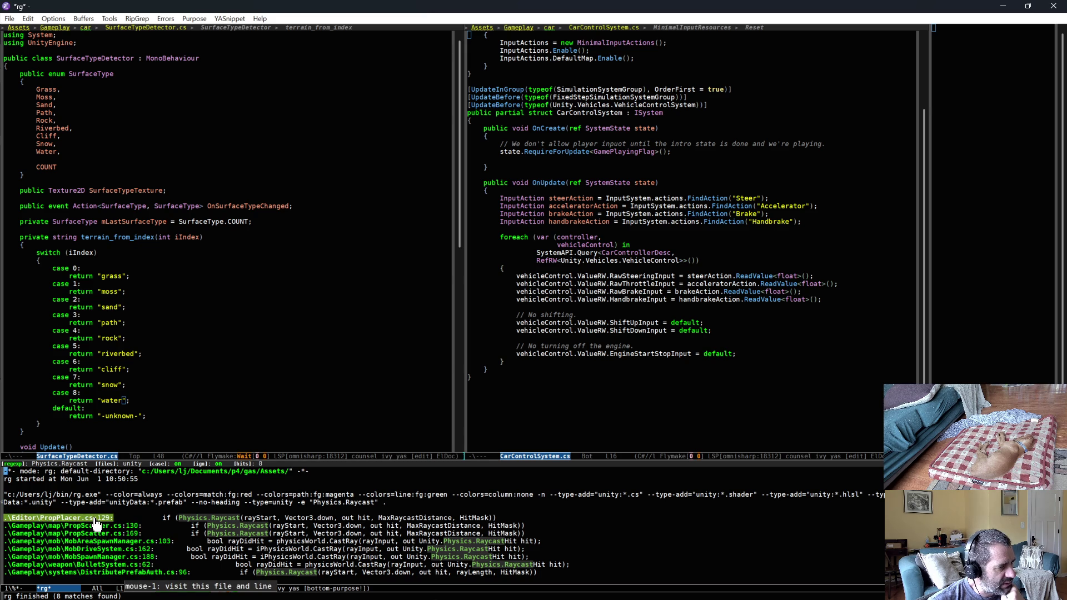
left_click(678, 343)
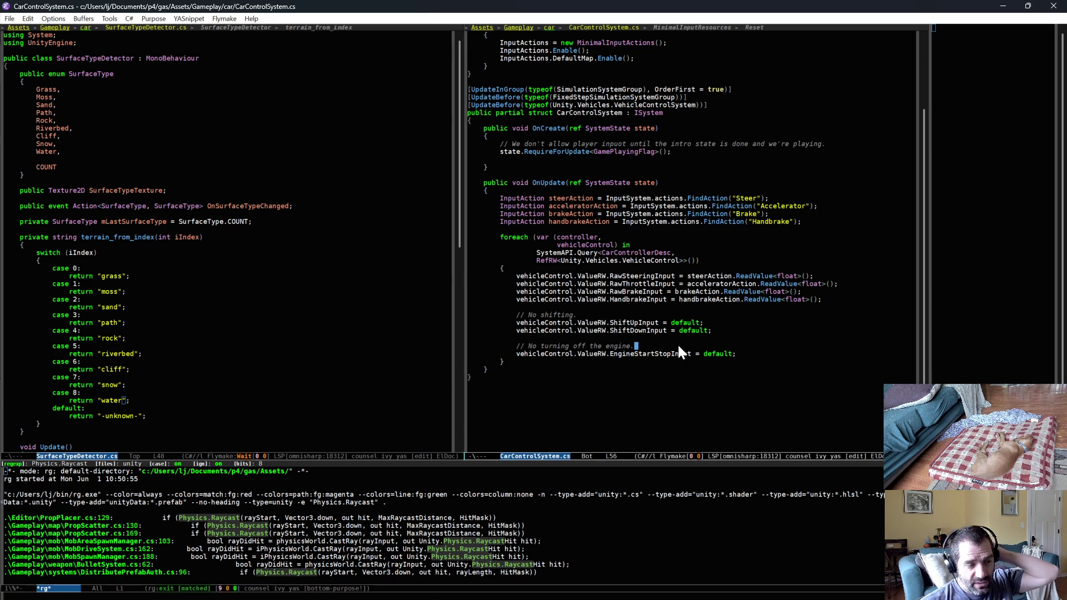
key("ctrl+x")
key("b")
key("Return")
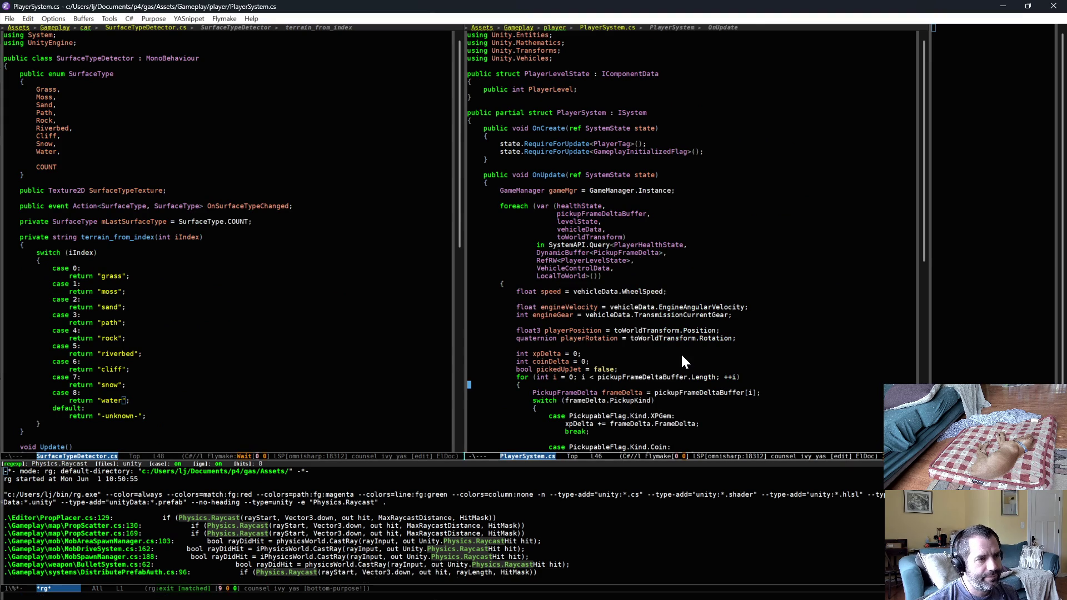
Review PlayerSystem's OnUpdate method, then bring the Unity editor to the front
left_click(523, 174)
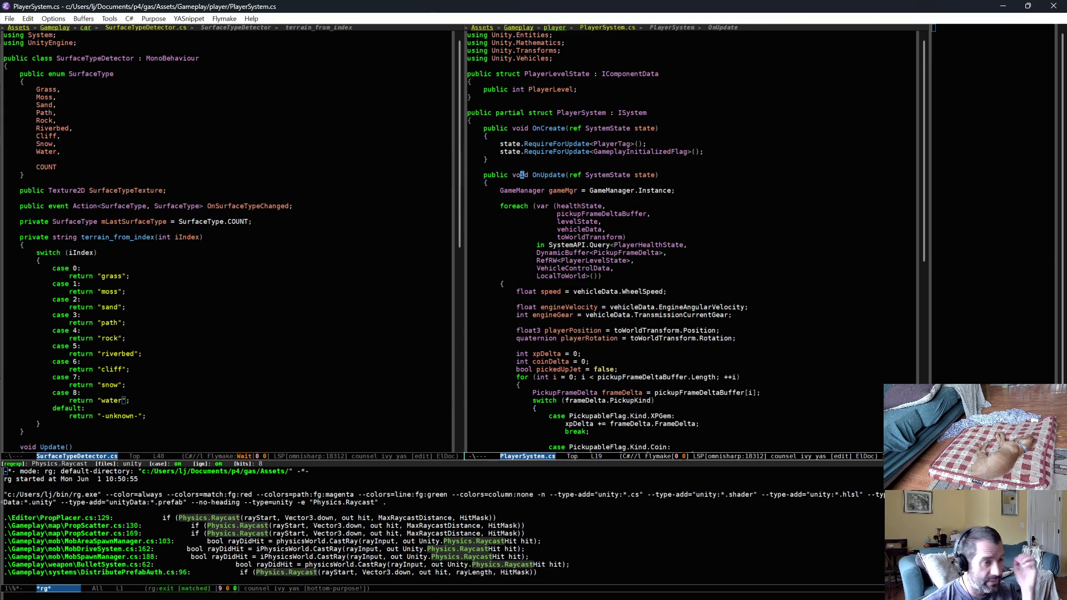
scroll(523, 174, "up", 2)
scroll(615, 248, "down", 10)
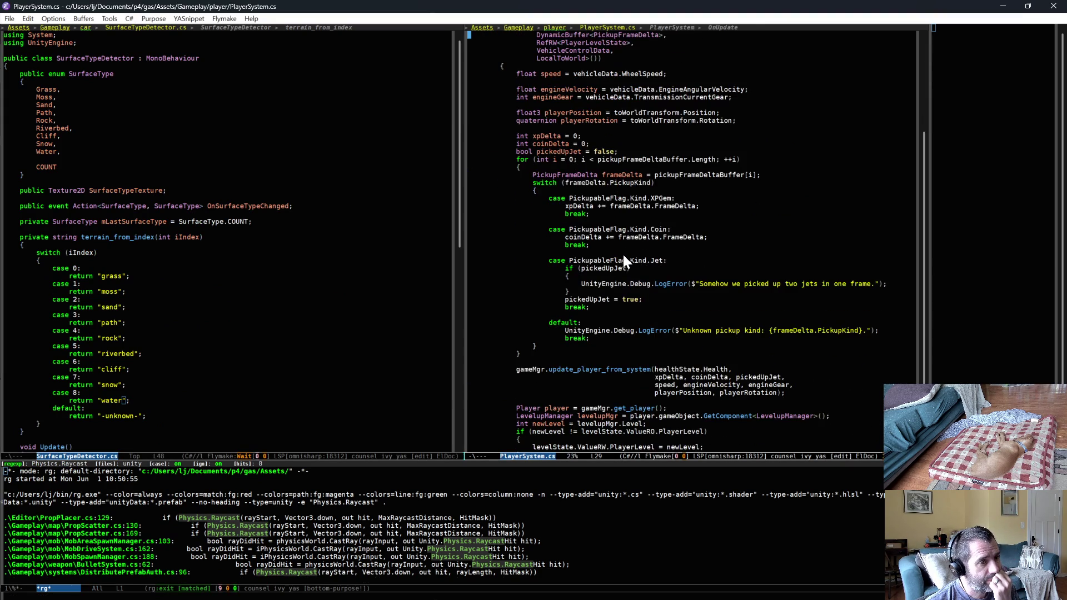
scroll(632, 274, "up", 10)
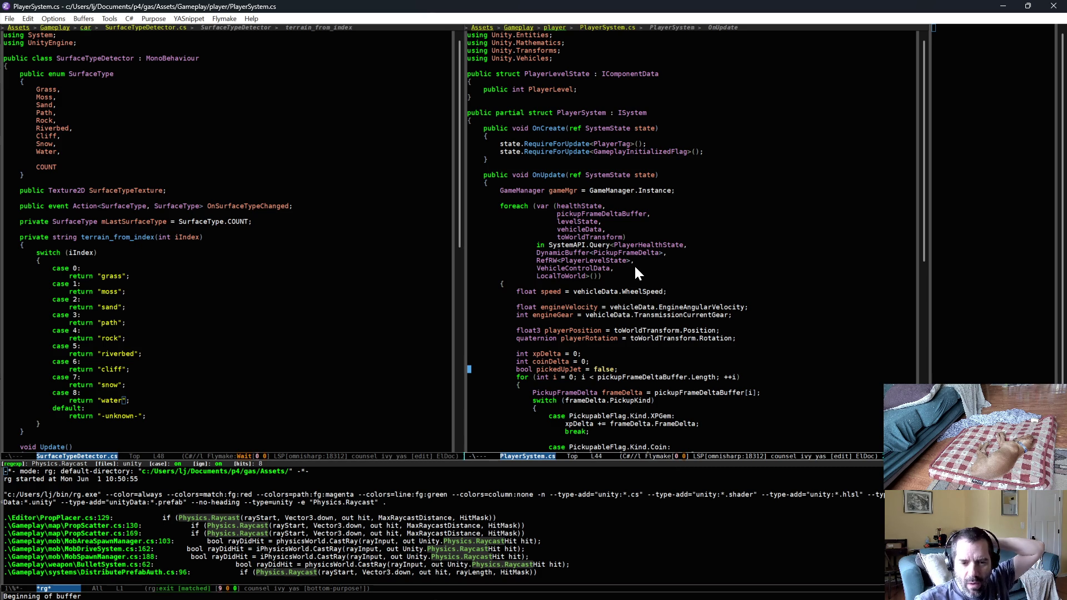
key("alt+Tab")
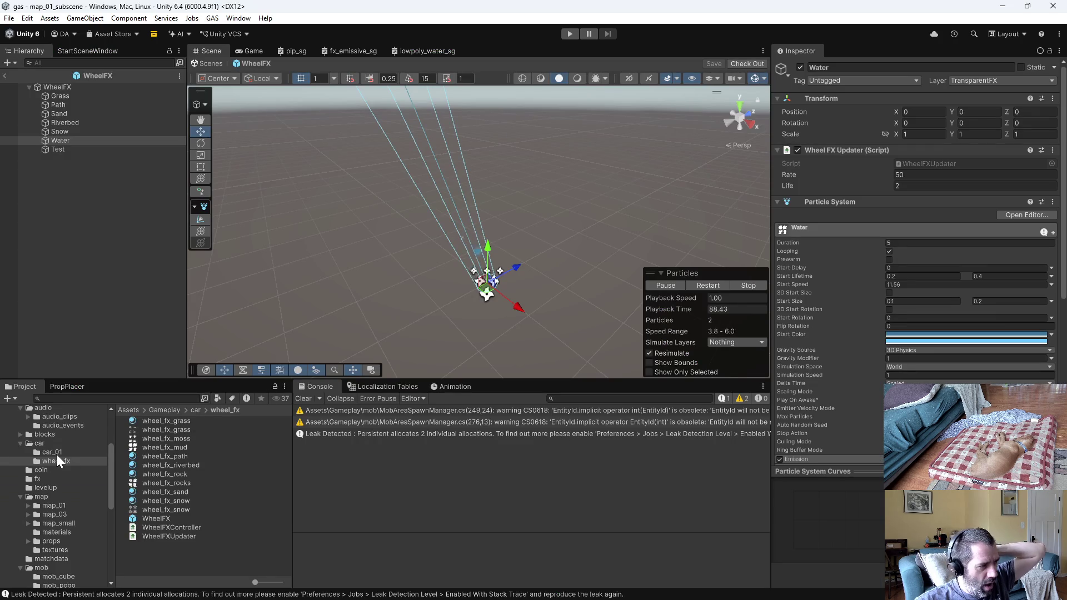
Open the car_01_subscene scene and inspect the car_01 object's components
left_click(56, 453)
double_click(175, 476)
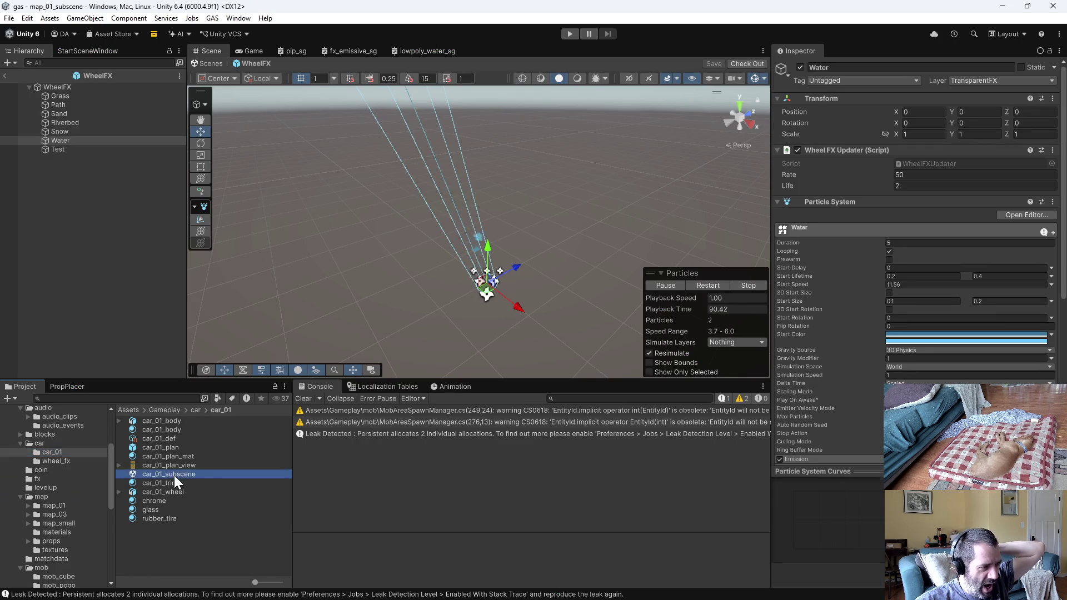
left_click(22, 73)
left_click(46, 82)
scroll(869, 451, "down", 10)
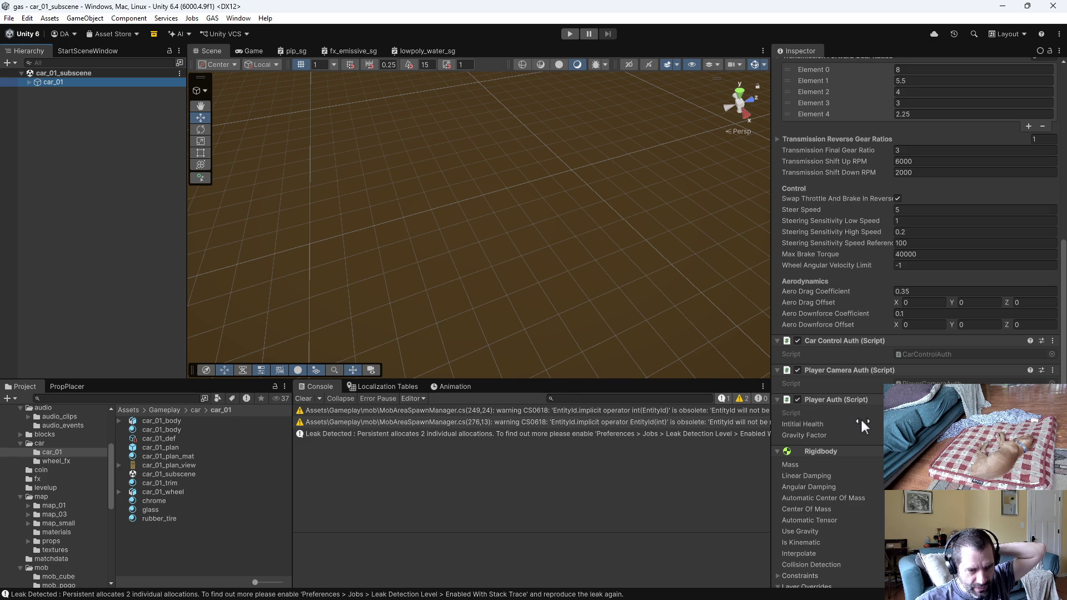
scroll(852, 378, "down", 6)
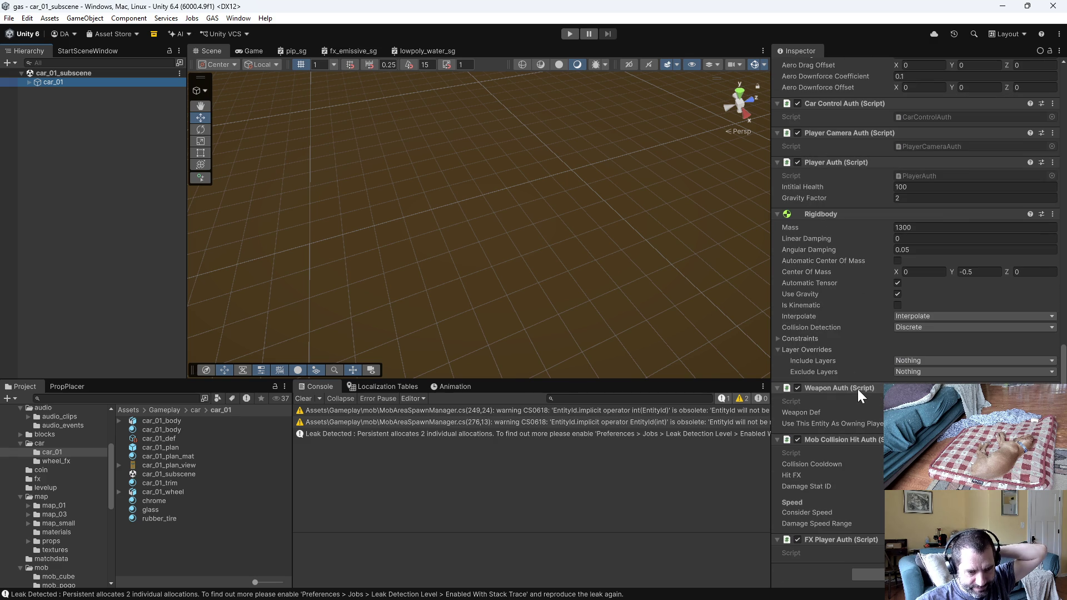
scroll(88, 488, "down", 5)
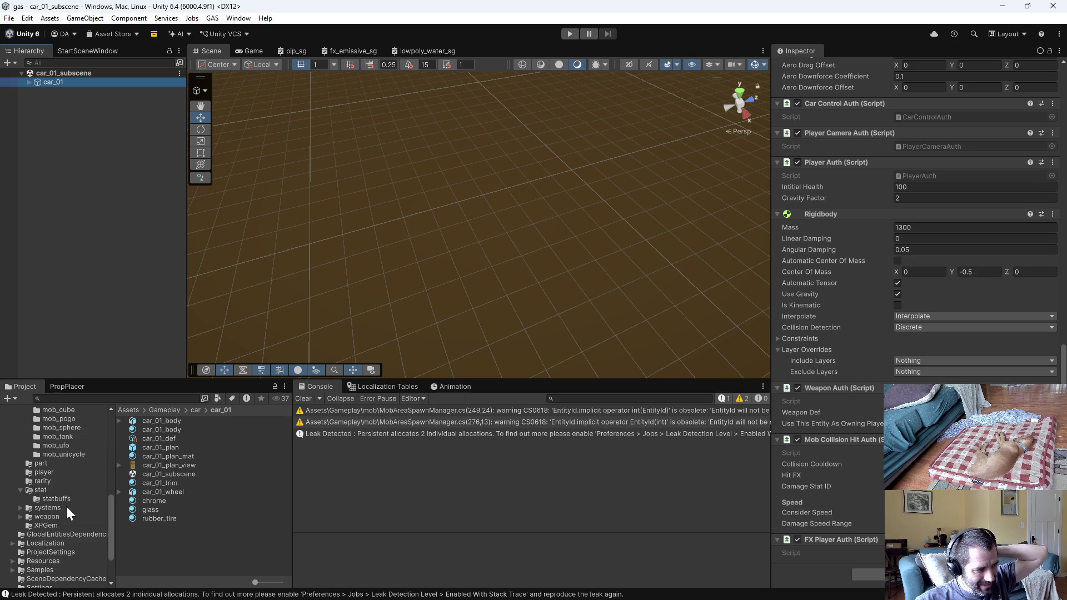
Add a MonoBehaviour script named OnGroundSystem in Gameplay/systems, then return to Emacs
left_click(68, 507)
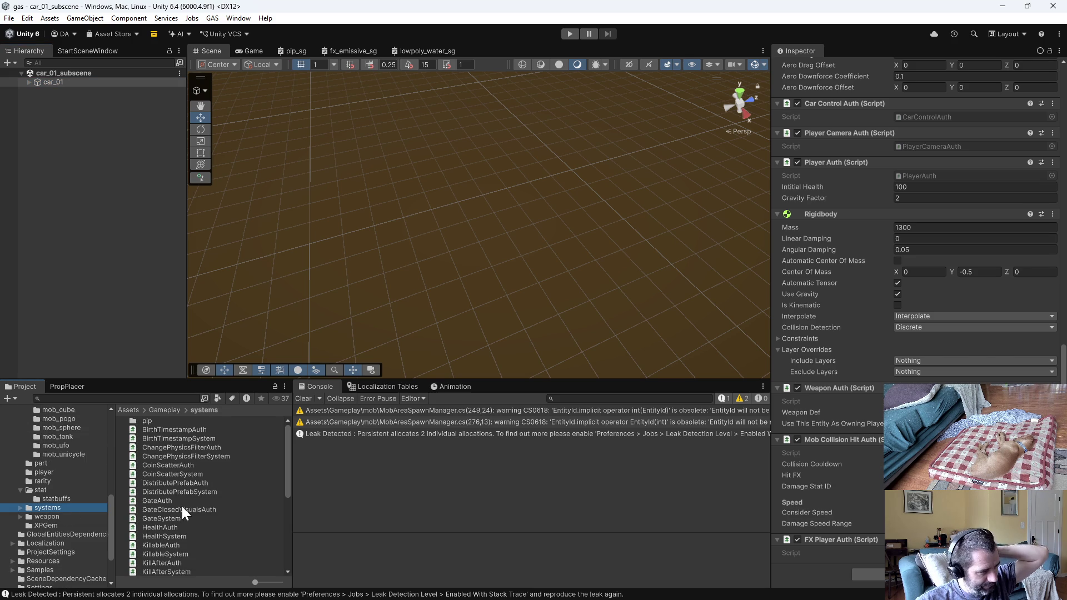
right_click(211, 484)
mouse_move(262, 161)
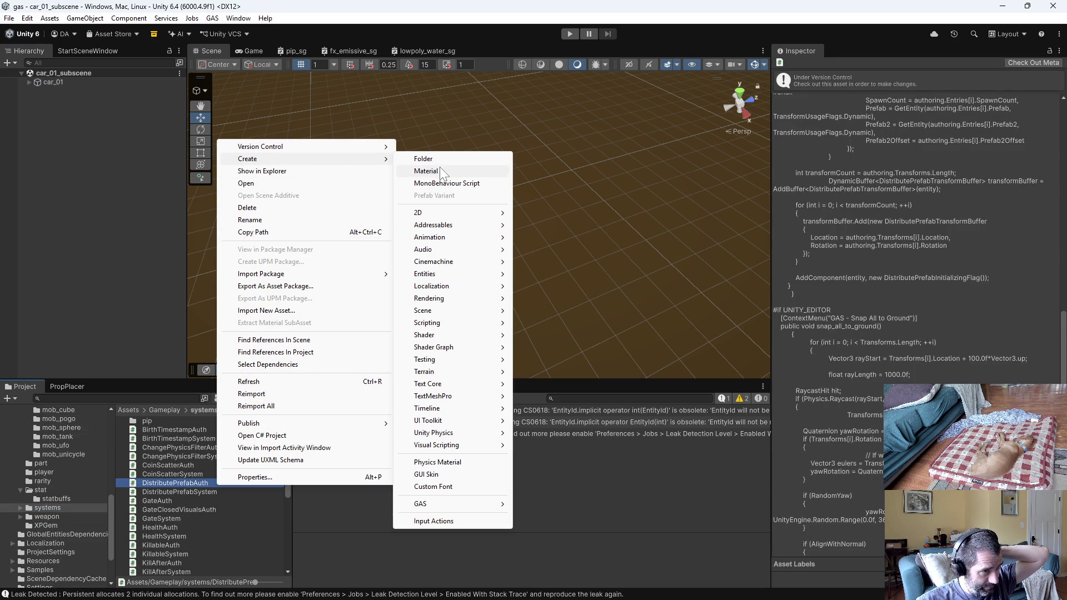
left_click(468, 185)
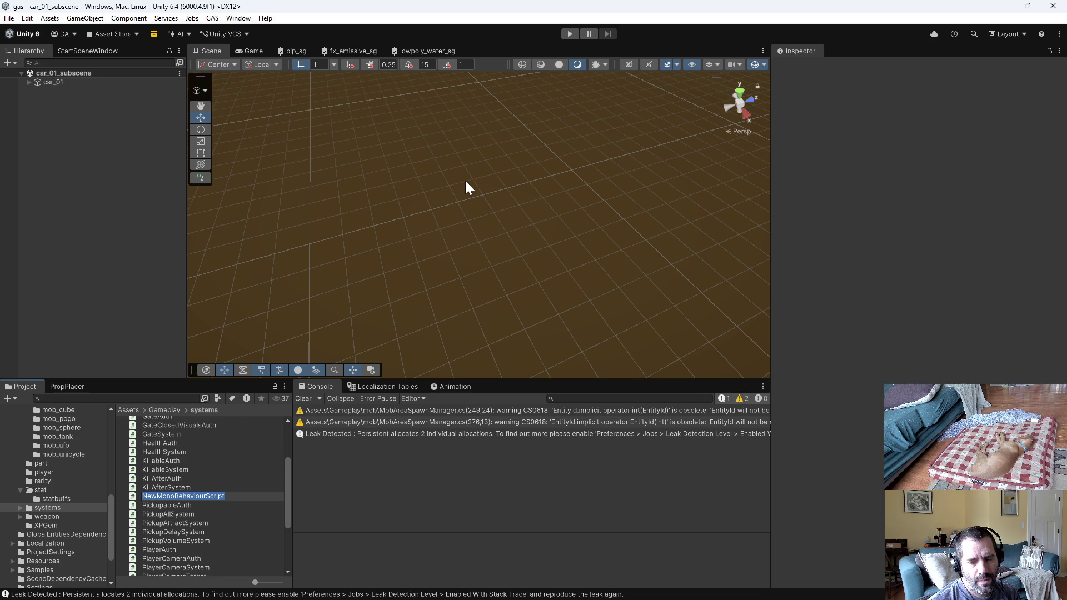
type("Pn")
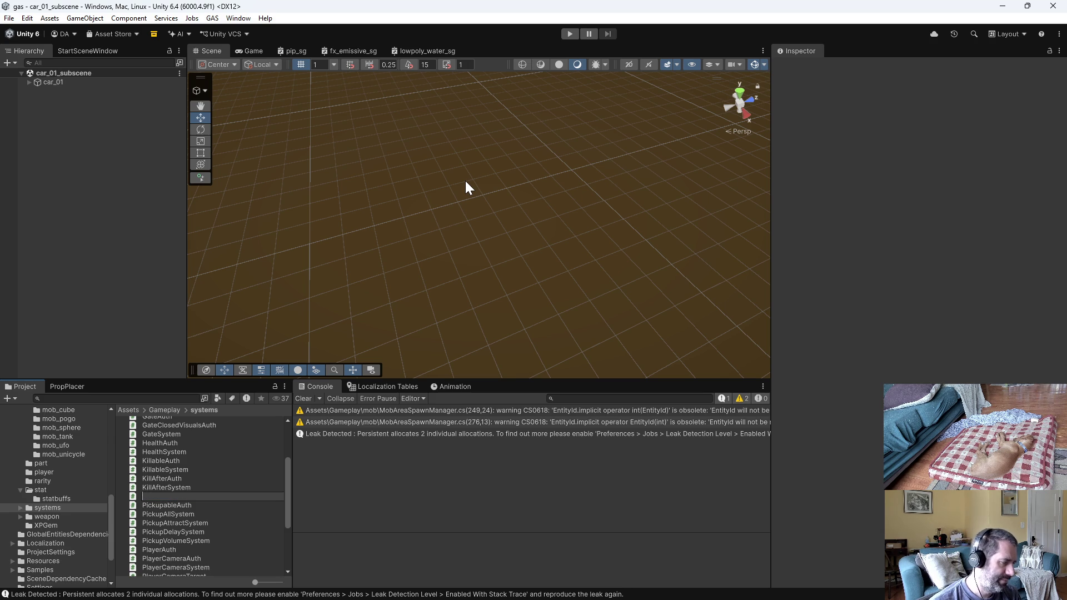
type("nGroundSystem")
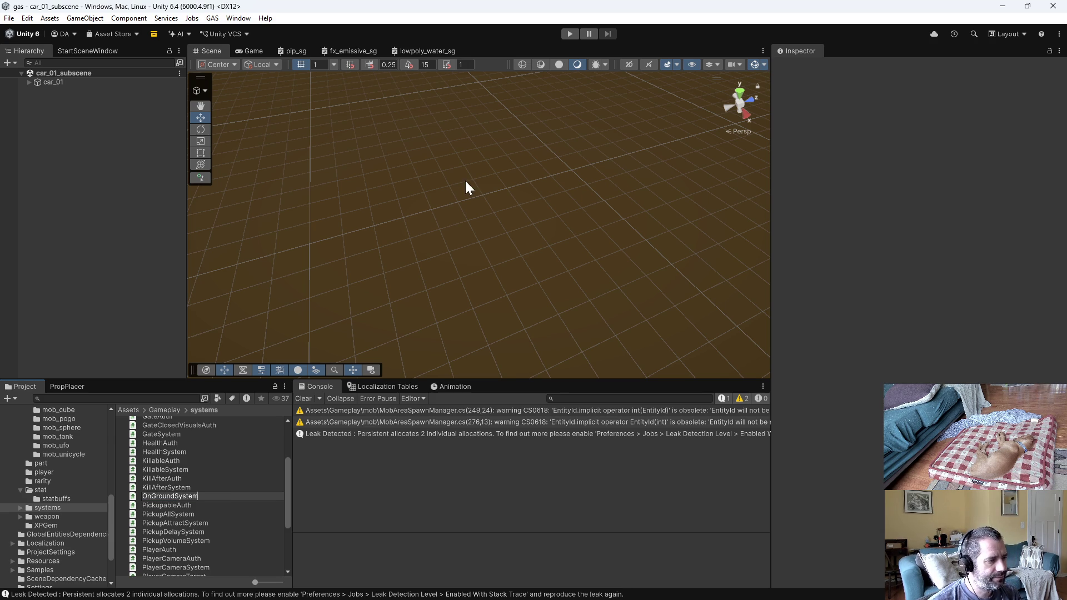
key("Return")
left_click(190, 472)
right_click(190, 472)
left_click(304, 531)
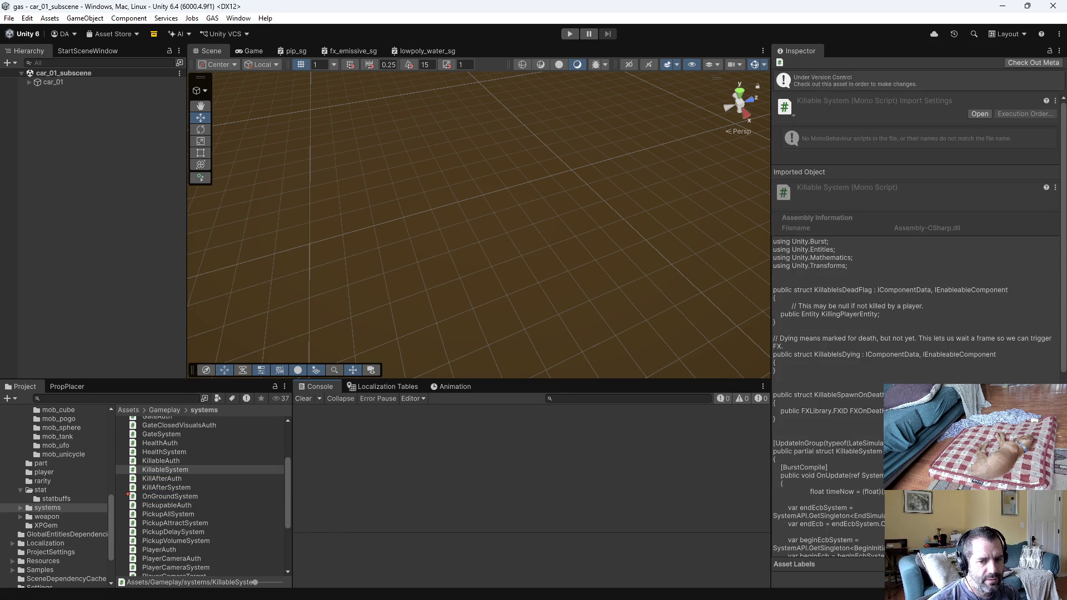
key("alt+Tab")
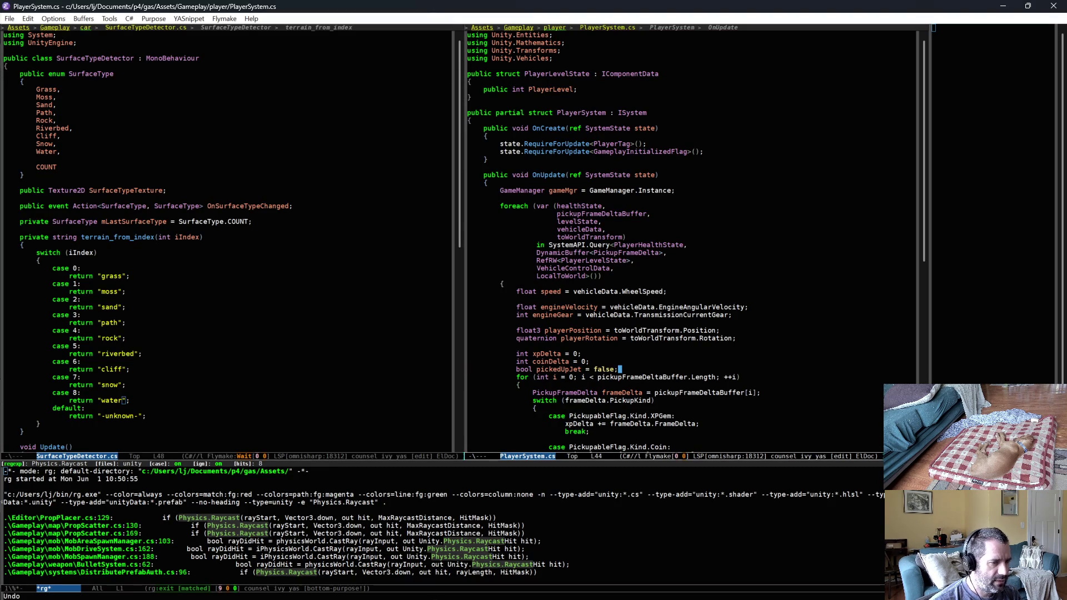
Open OnGroundSystem.cs and delete all of its default MonoBehaviour code
key("ctrl+c")
type("fong")
key("Return")
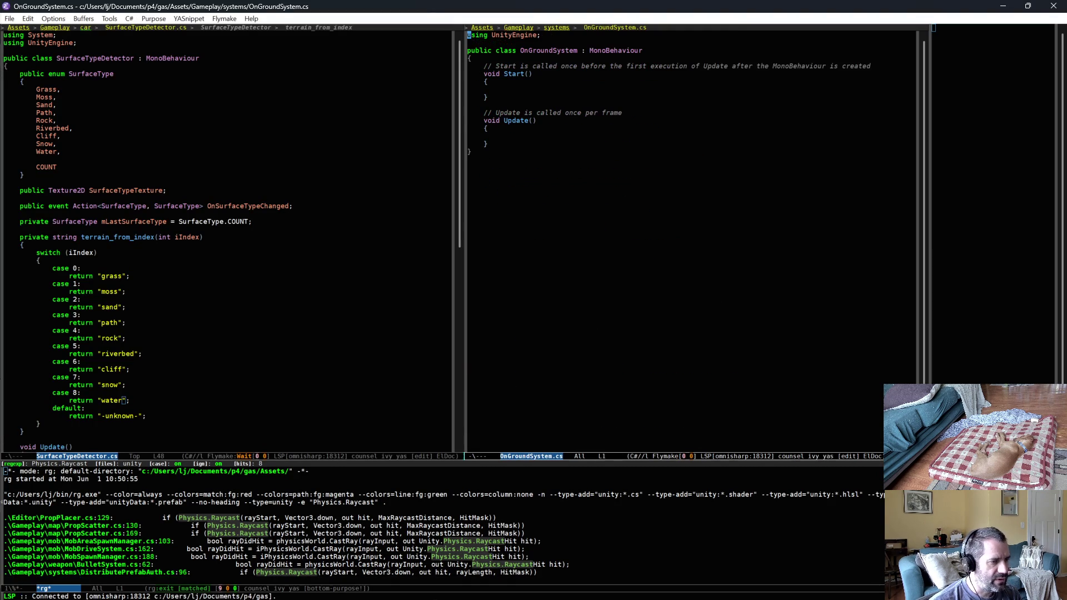
key("ctrl+x")
key("h")
key("BackSpace")
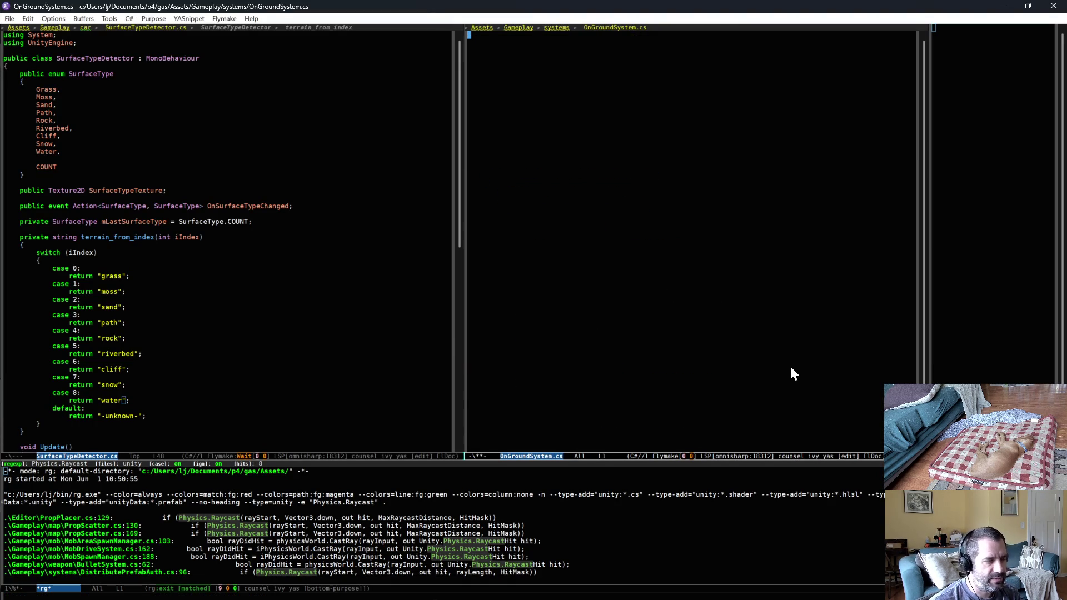
Insert the 'system' snippet, save OnGroundSystem.cs, and go back to Unity
key("ctrl+c")
key("ampersand")
key("ctrl+s")
type("sy")
key("Return")
key("ctrl+x")
key("ctrl+s")
key("alt+Tab")
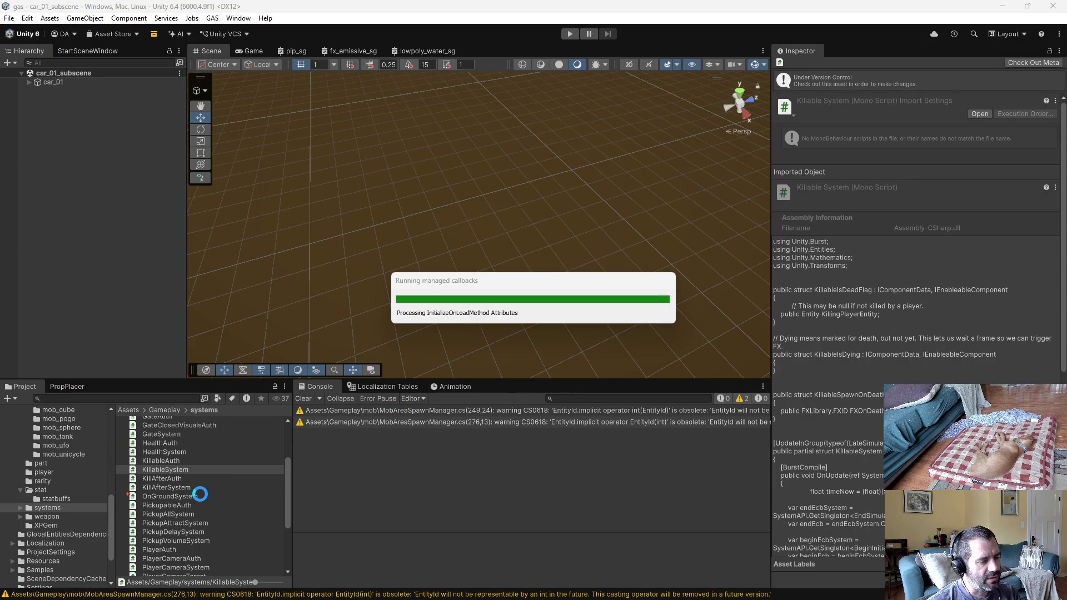
Create a MonoBehaviour script named OnGroundAuth beside OnGroundSystem, then switch back to Emacs
right_click(200, 494)
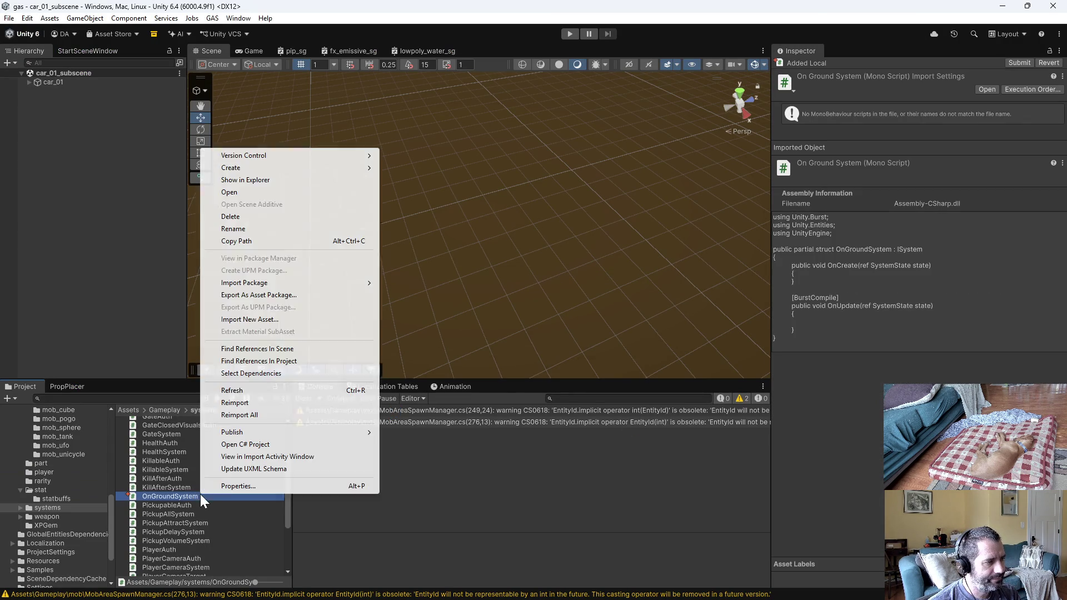
mouse_move(267, 168)
left_click(445, 192)
type("OnGroundAuth")
key("Return")
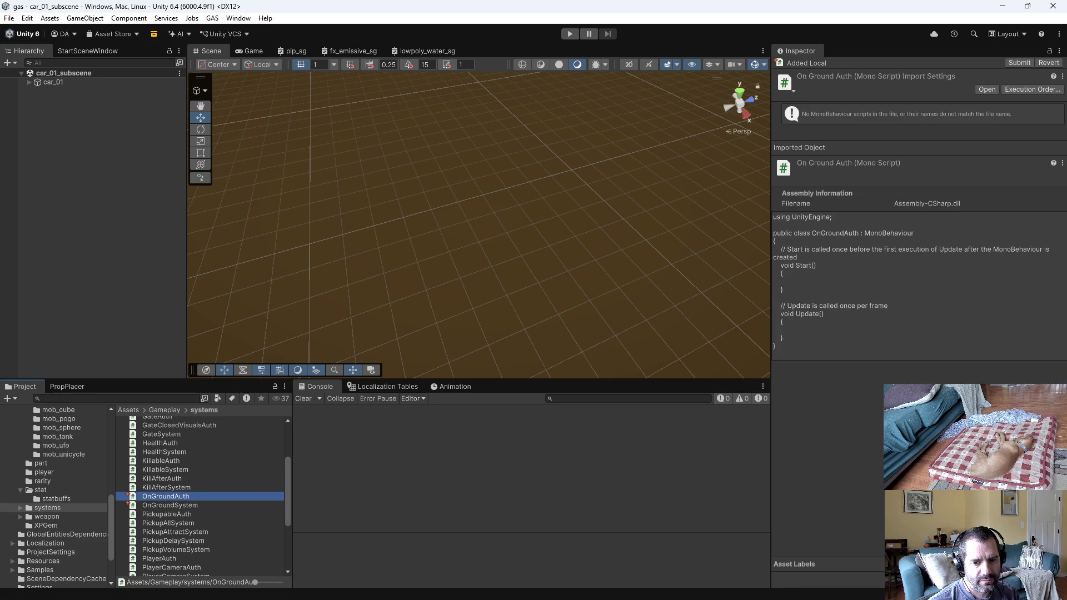
key("alt+Tab")
key("ctrl+g")
Open OnGroundAuth.cs and clear out all of its existing code
key("ctrl+x")
key("ctrl+f")
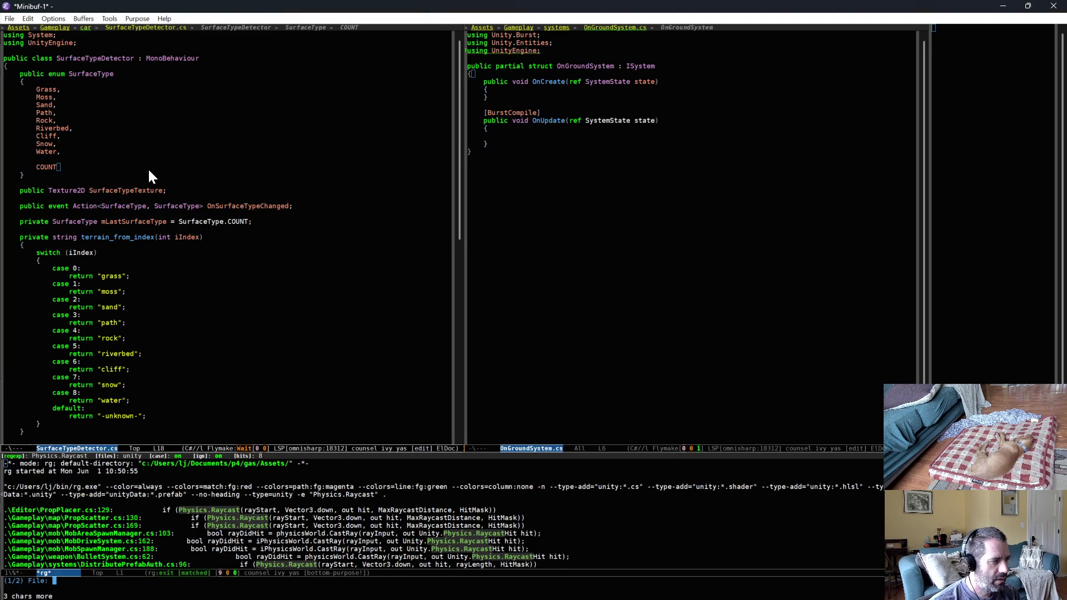
type("groundau")
key("Return")
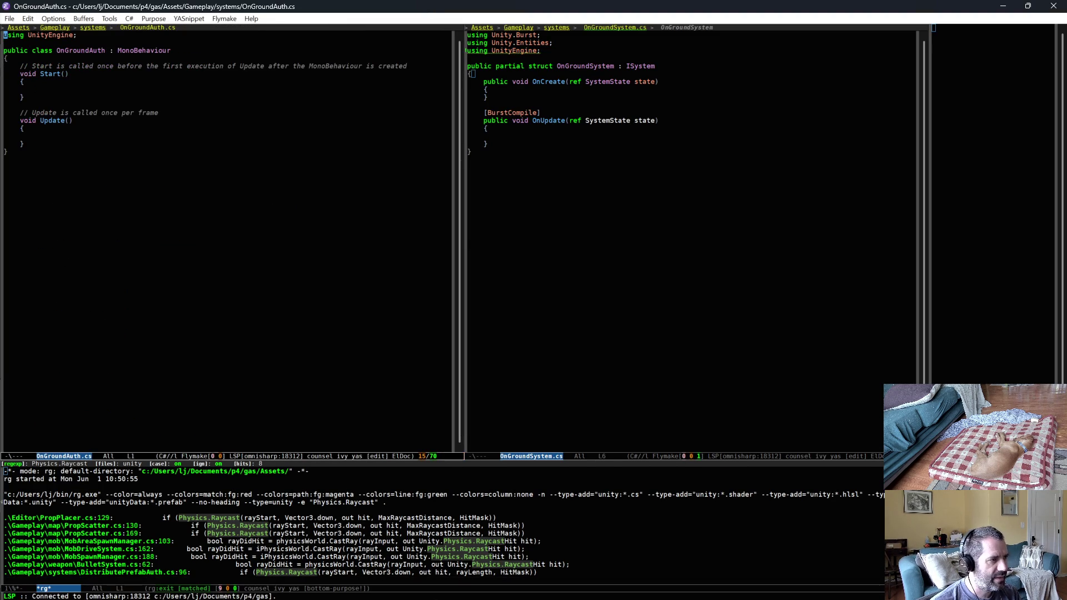
key("ctrl+x")
key("h")
key("Delete")
Insert the MonoBehaviour-with-baker template and save OnGroundAuth.cs
key("alt+y")
key("Return")
key("ctrl+x")
key("ctrl+s")
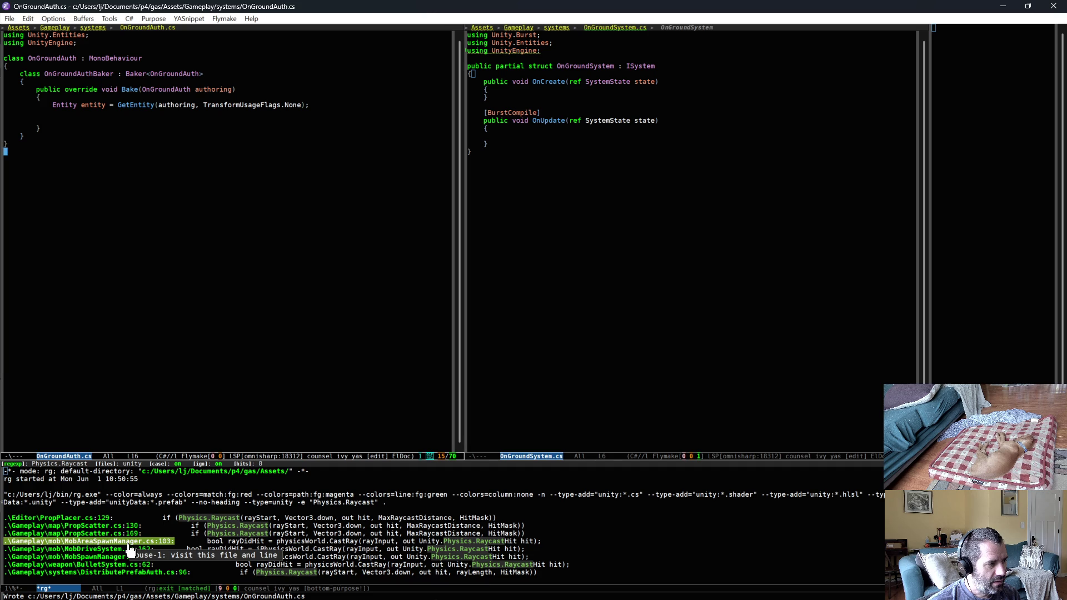
Look up BulletSystem's RaycastFilter definition and open BulletAuth.cs at its authoring fields
left_click(142, 572)
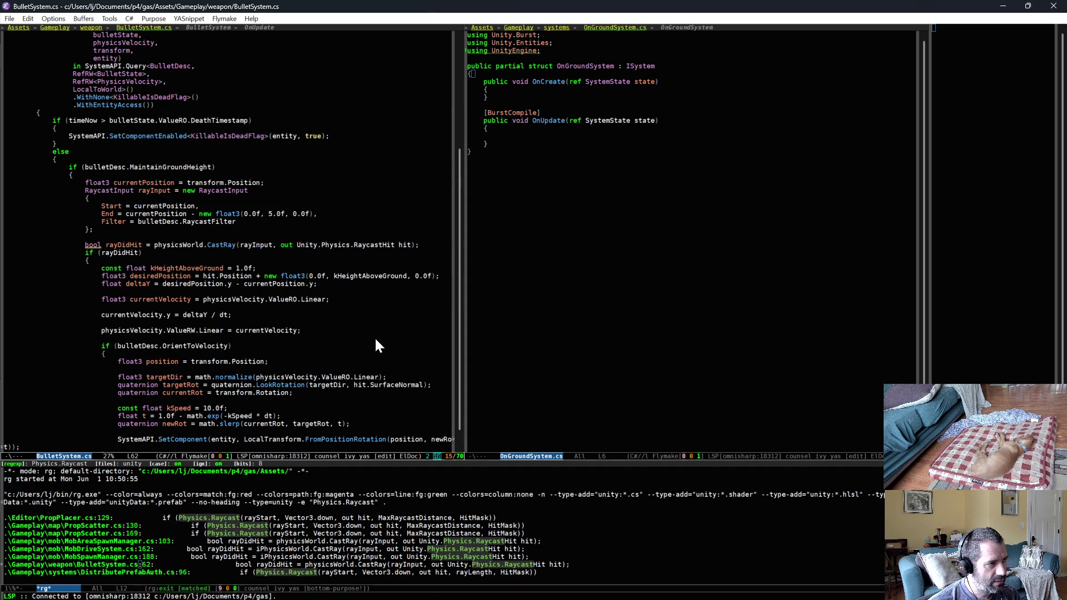
left_click(192, 221)
key("alt+period")
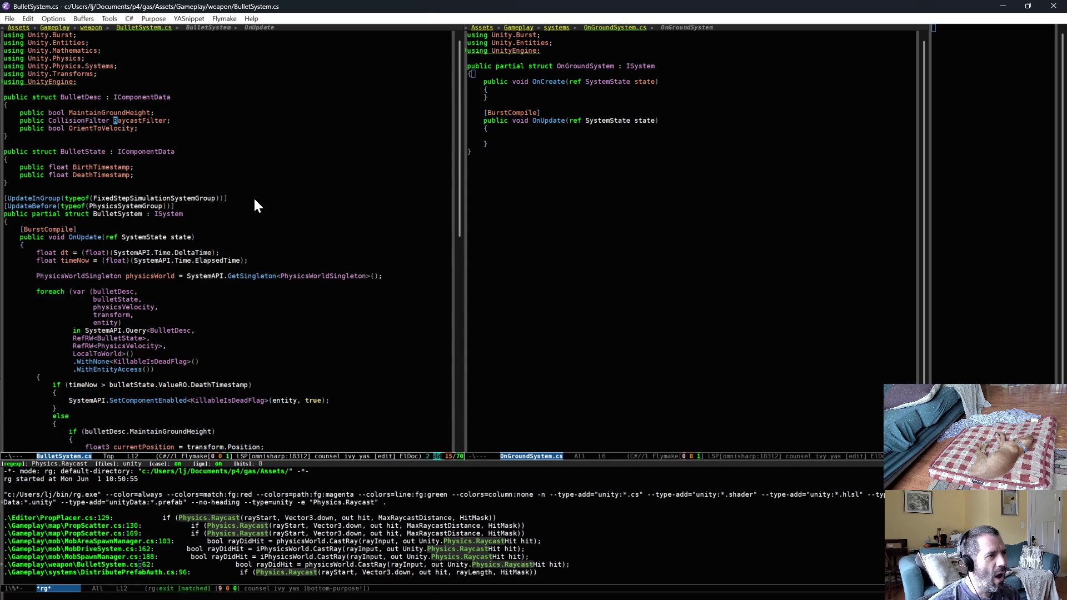
key("ctrl+x")
key("ctrl+f")
type("bulletau")
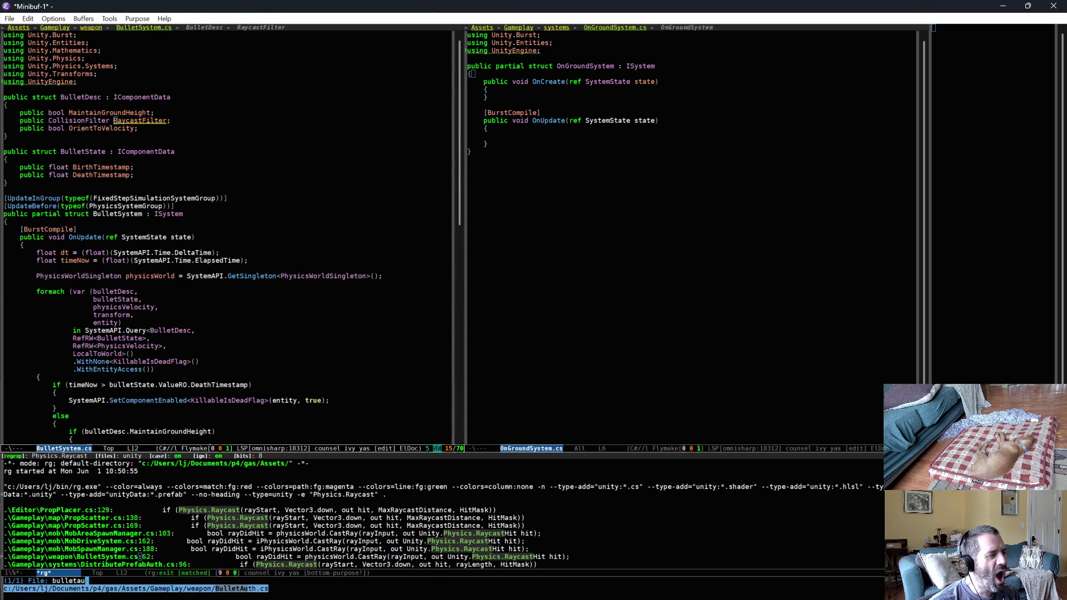
key("Return")
key("Down")
key("Down")
key("Down")
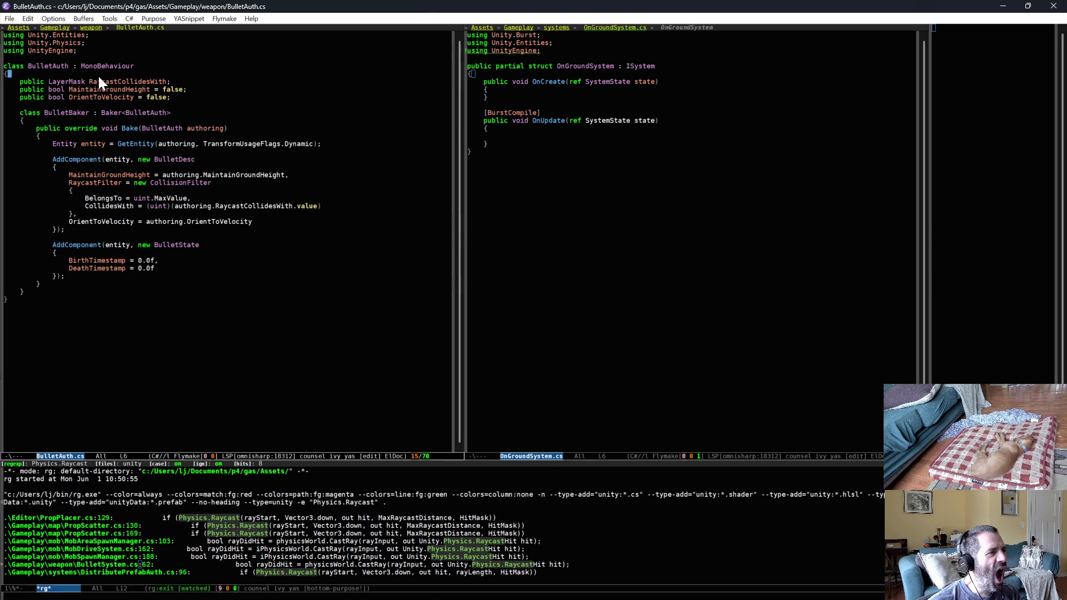
Paste the RaycastCollidesWith layer mask into OnGroundSystem, then remove it as misplaced
left_click(612, 215)
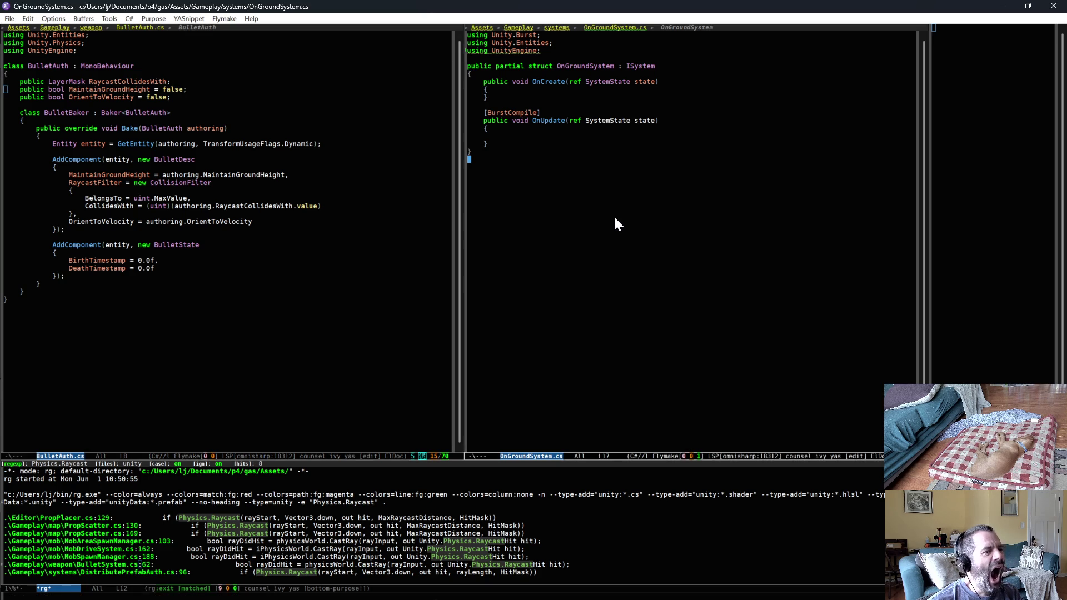
left_click(666, 74)
key("Return")
key("ctrl+y")
key("Left")
key("alt+b")
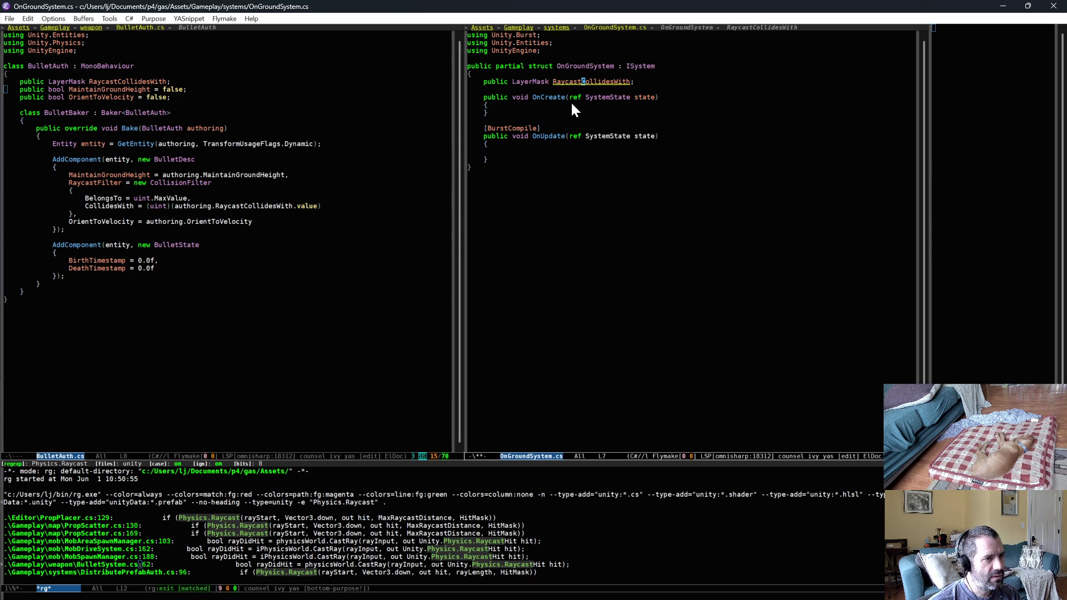
left_click(543, 81)
key("d")
key("j")
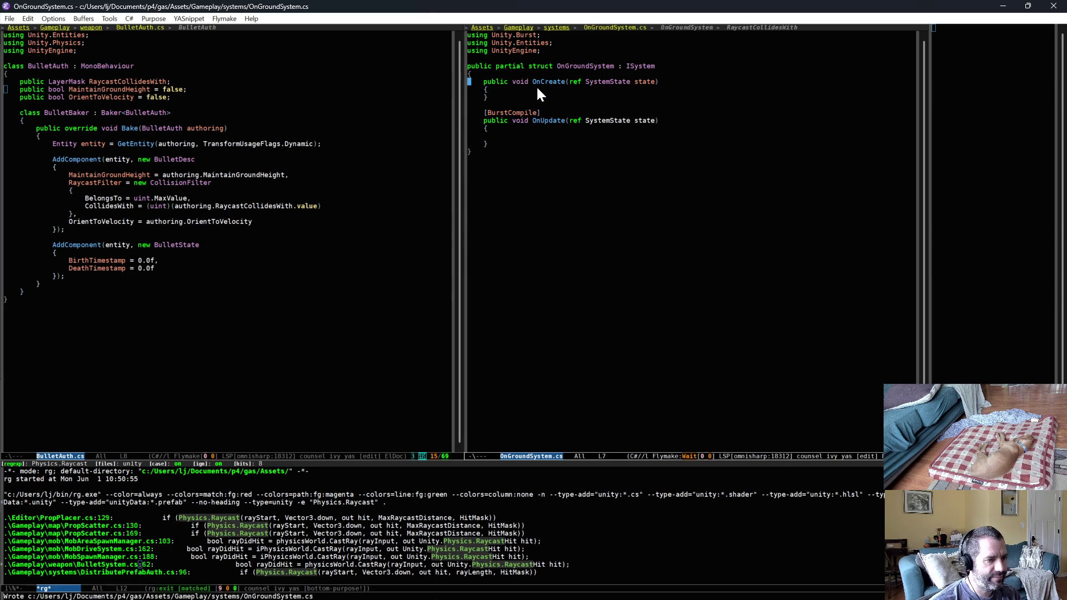
In OnGroundAuth.cs, paste the RaycastCollidesWith field and write AddComponent(entity, new OnGroundDesc{ }); in Bake
key("ctrl+c")
type("pf")
type("ongr")
key("Up")
key("Return")
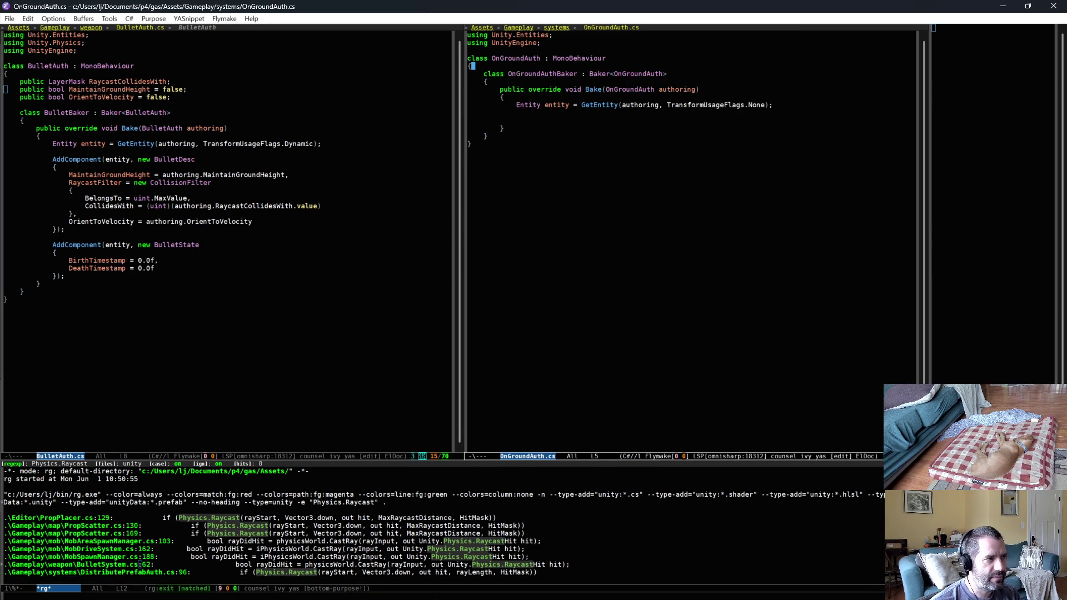
key("p")
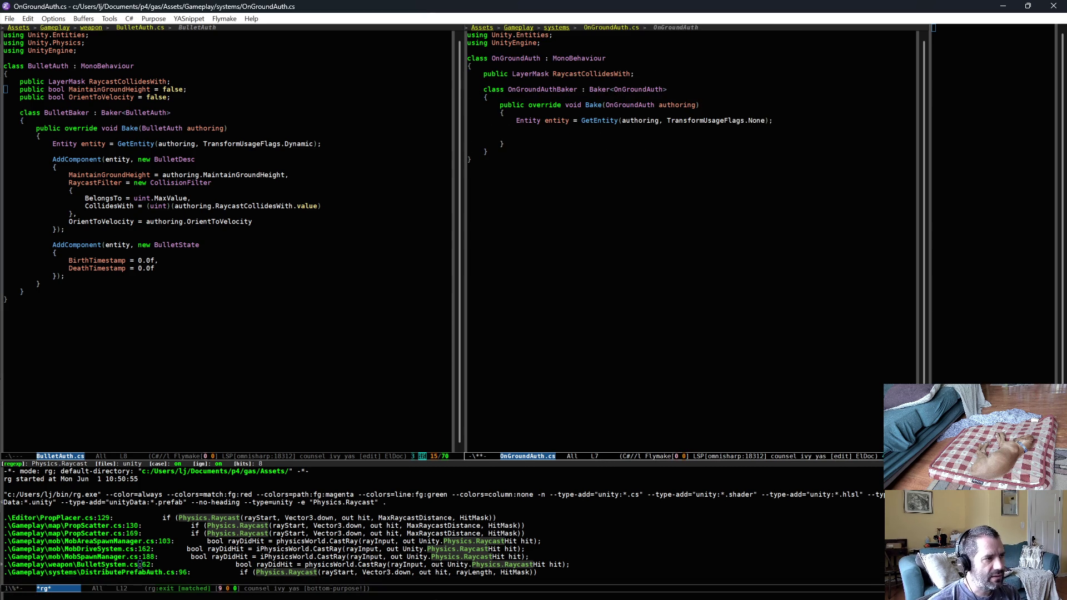
left_click(588, 136)
type("AddComponent")
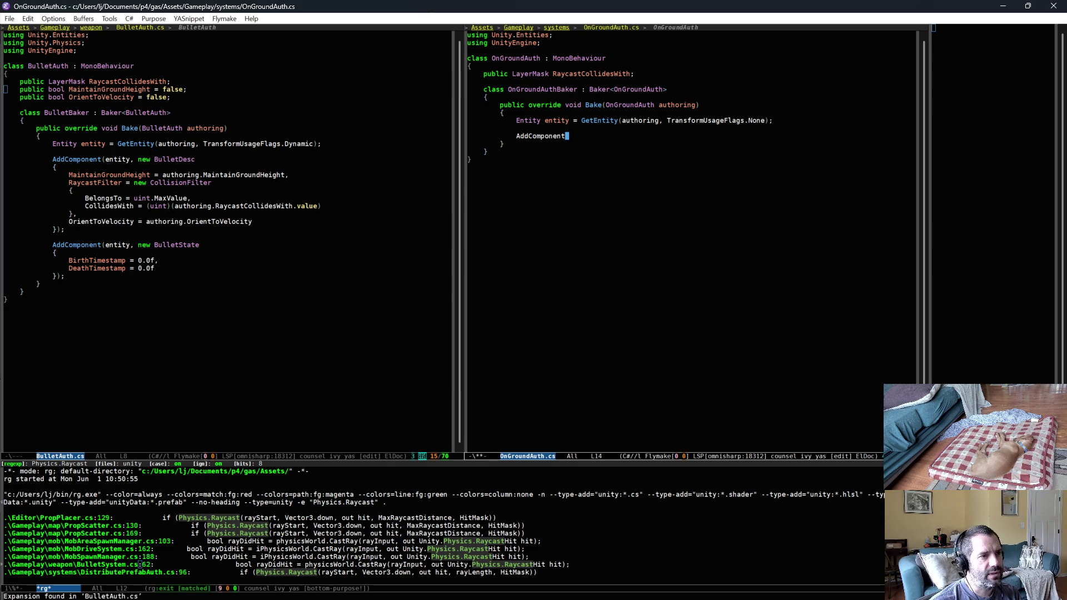
type("(entity, new")
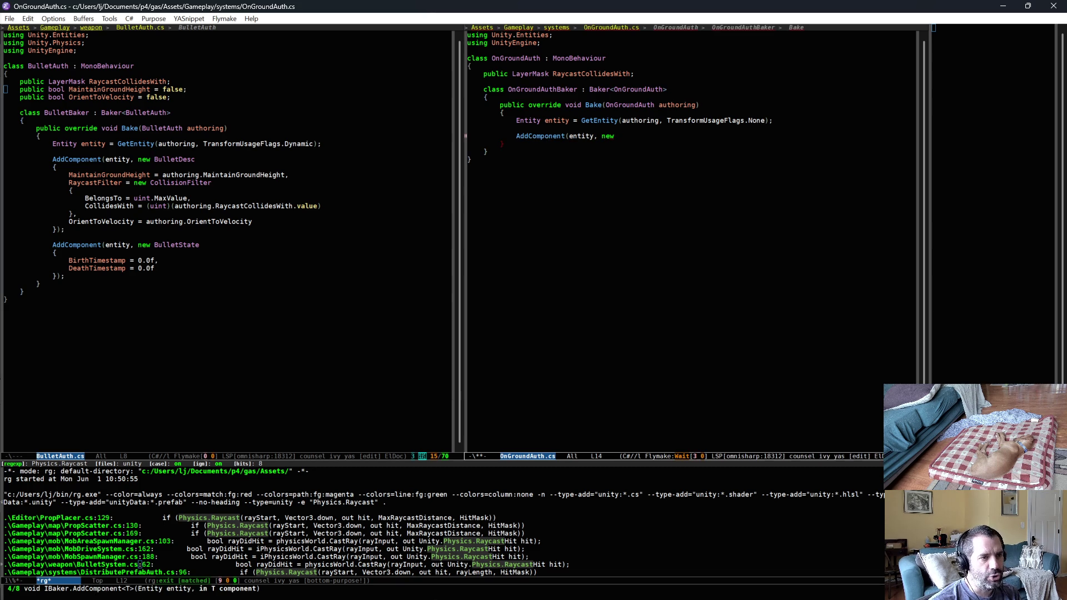
type(" OnGroundDesc")
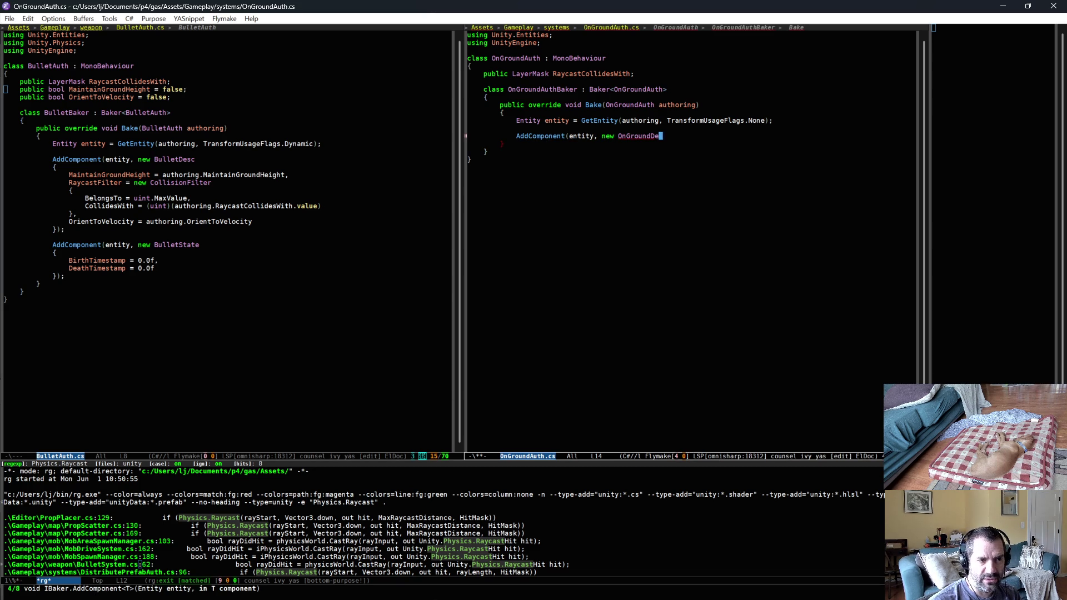
key("Return")
type("{")
key("Return")
type(");")
Copy BulletAuth's RaycastFilter CollisionFilter block into the OnGroundDesc initializer, dropping the trailing comma
left_click_drag(125, 185, 119, 210)
key("alt+w")
left_click(552, 147)
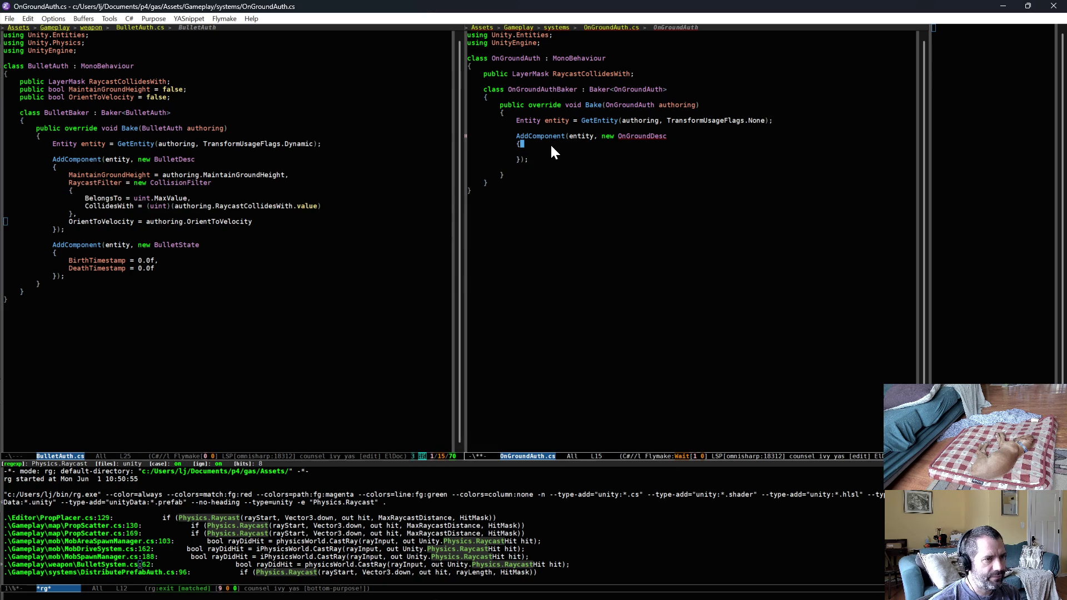
left_click(564, 154)
key("ctrl+y")
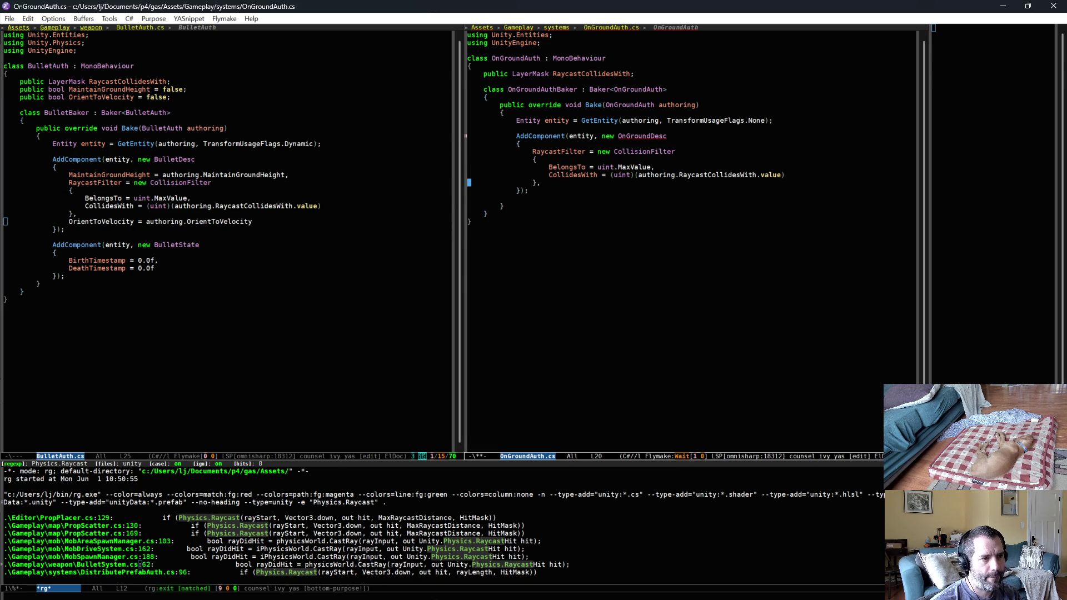
key("BackSpace")
Add the Unity.Physics using directive for CollisionFilter and delete the stray blank line
left_click(754, 175)
key("Down")
key("Down")
key("Down")
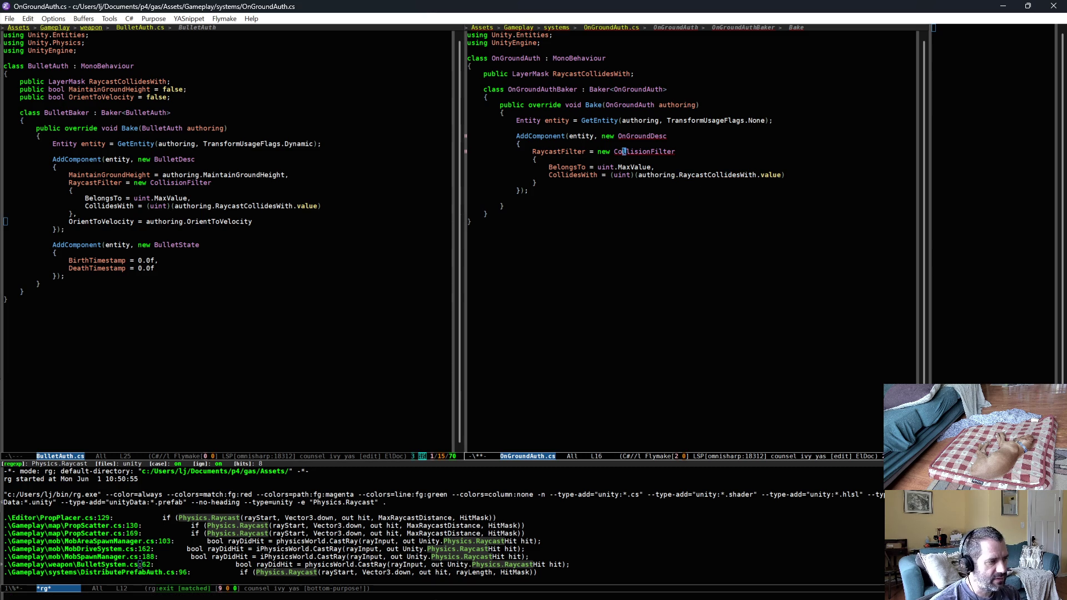
key("alt+Return")
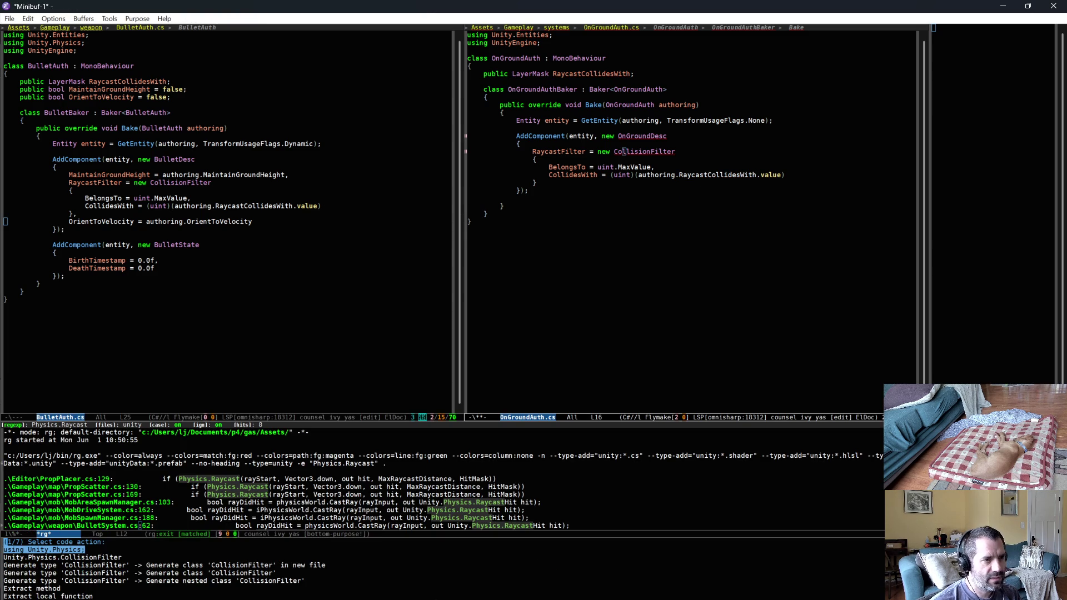
key("Return")
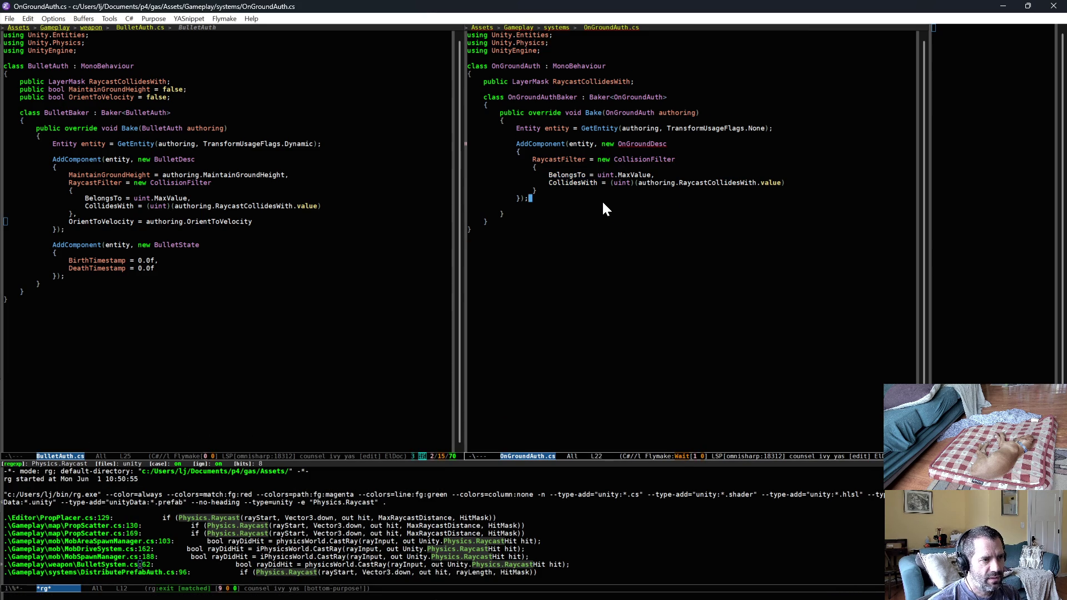
key("ctrl+d")
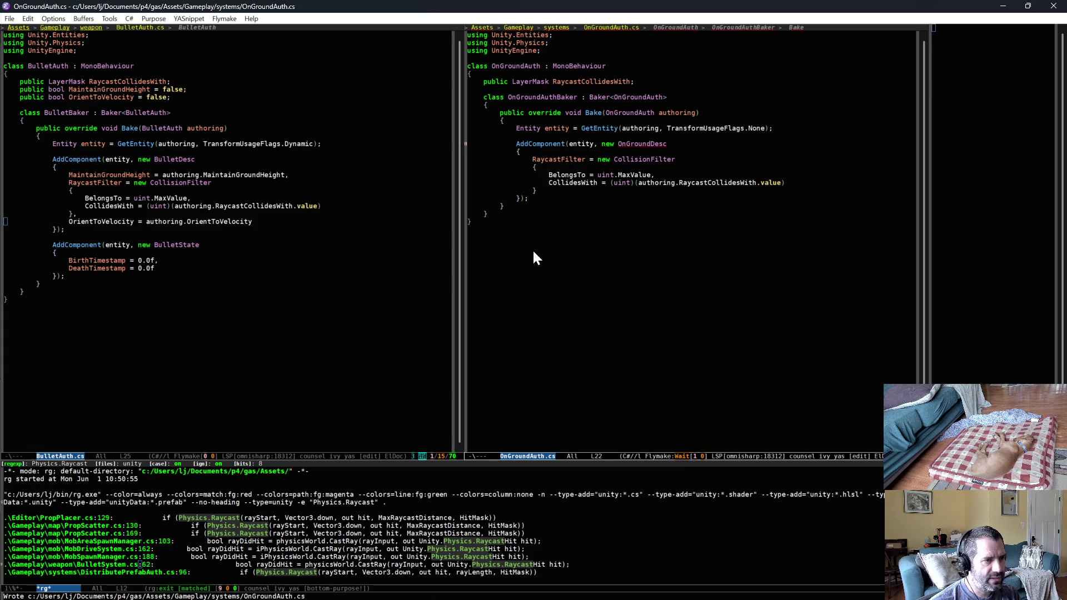
key("ctrl+x")
Show OnGroundSystem.cs in the right window and BulletSystem.cs in the left window
type("bsy")
key("Return")
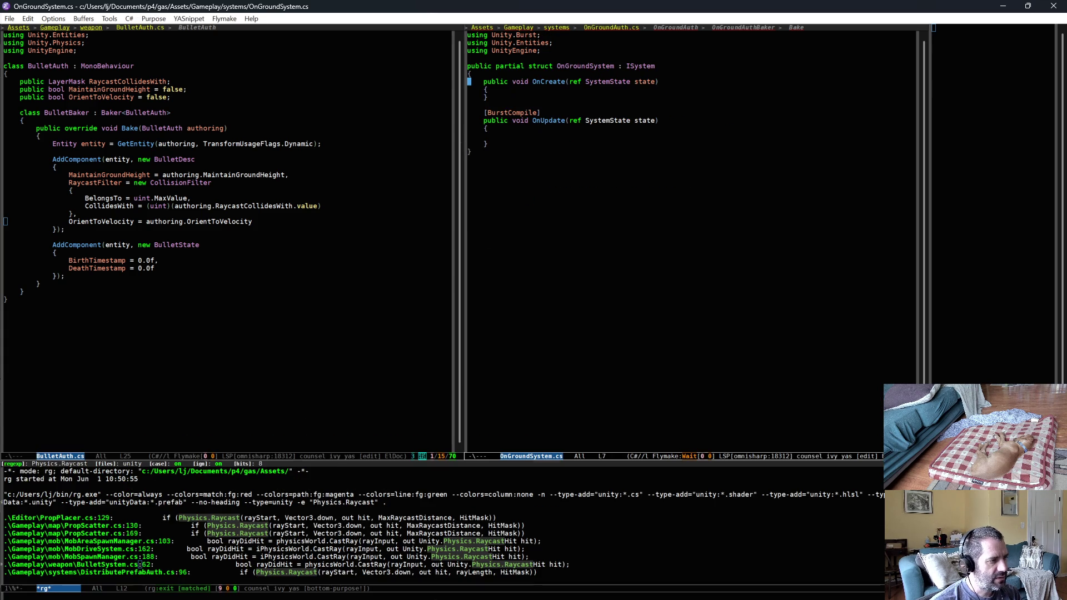
left_click(198, 286)
key("ctrl+x")
key("b")
key("Return")
key("ctrl+x")
key("b")
key("Return")
key("ctrl+x")
type("bbu")
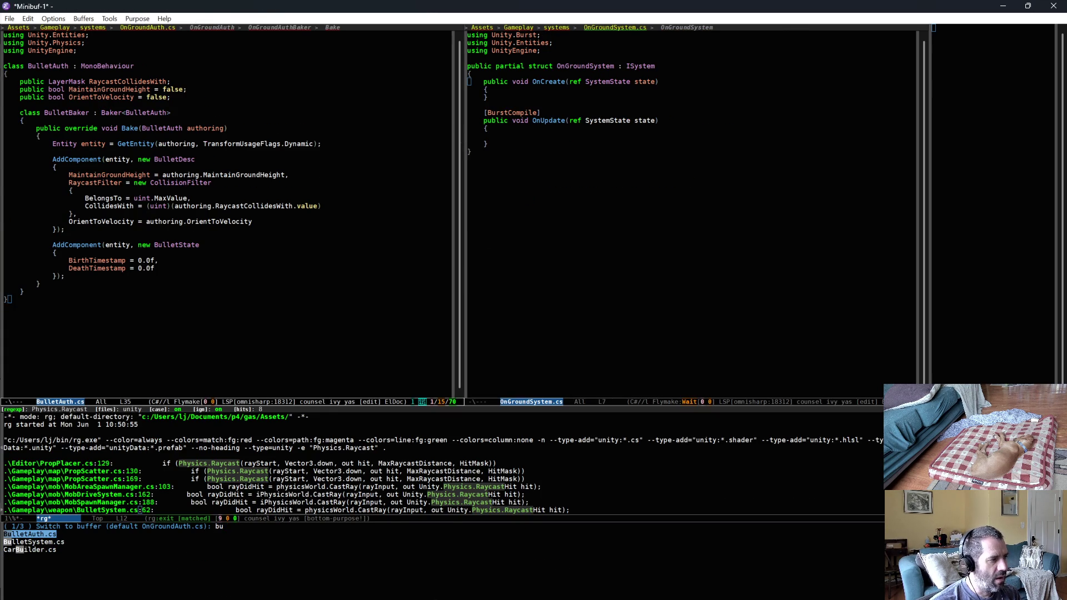
type("s")
key("Return")
Insert an IComponentData struct named OnGroundDesc above the OnGroundSystem struct
key("ctrl+x")
key("o")
key("ctrl+p")
key("ctrl+p")
key("ctrl+o")
key("ctrl+o")
key("ctrl+c")
key("&")
key("ctrl+s")
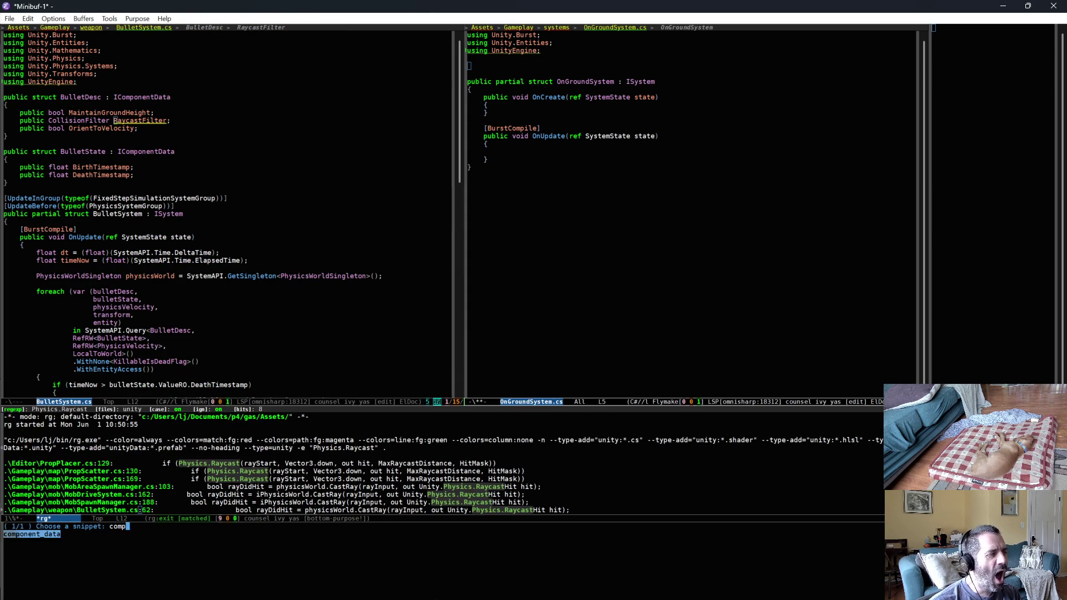
type("public")
key("Return")
type("OnGroundDesc : IComponentData")
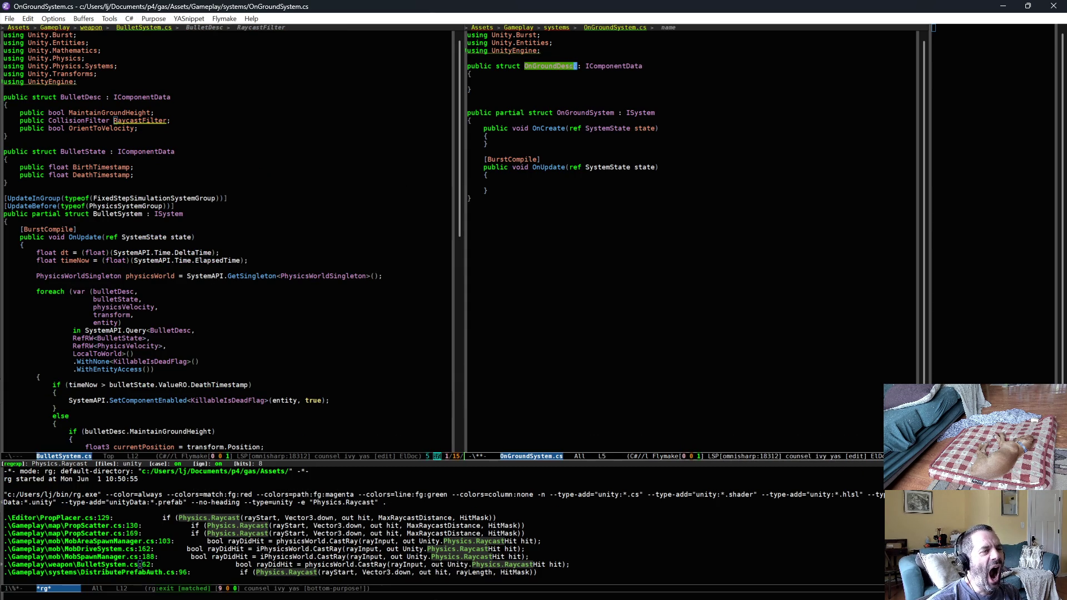
key("Tab")
Copy BulletDesc's RaycastFilter field into OnGroundDesc and save
left_click(146, 135)
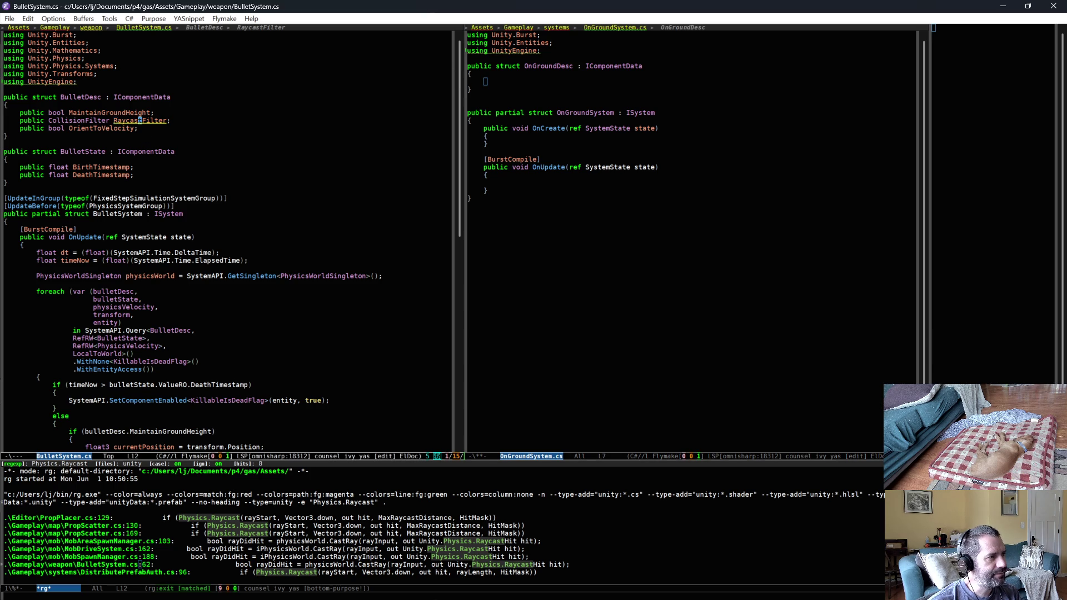
key("ctrl+x")
key("o")
key("ctrl+y")
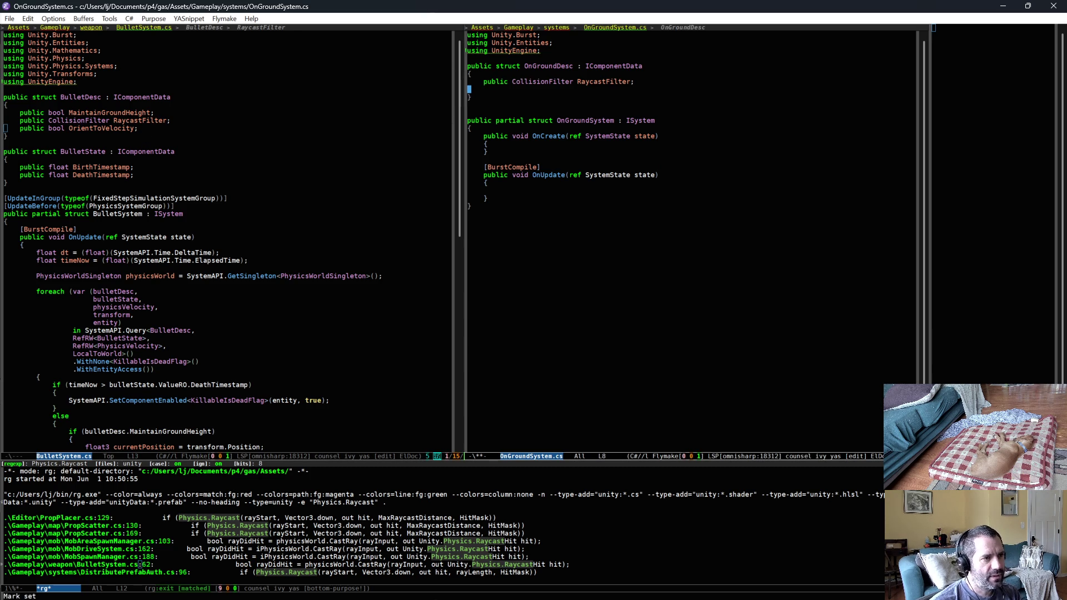
key("ctrl+x")
key("ctrl+s")
Add the Unity.Physics using directive, remove the unused UnityEngine using, and save
key("Down")
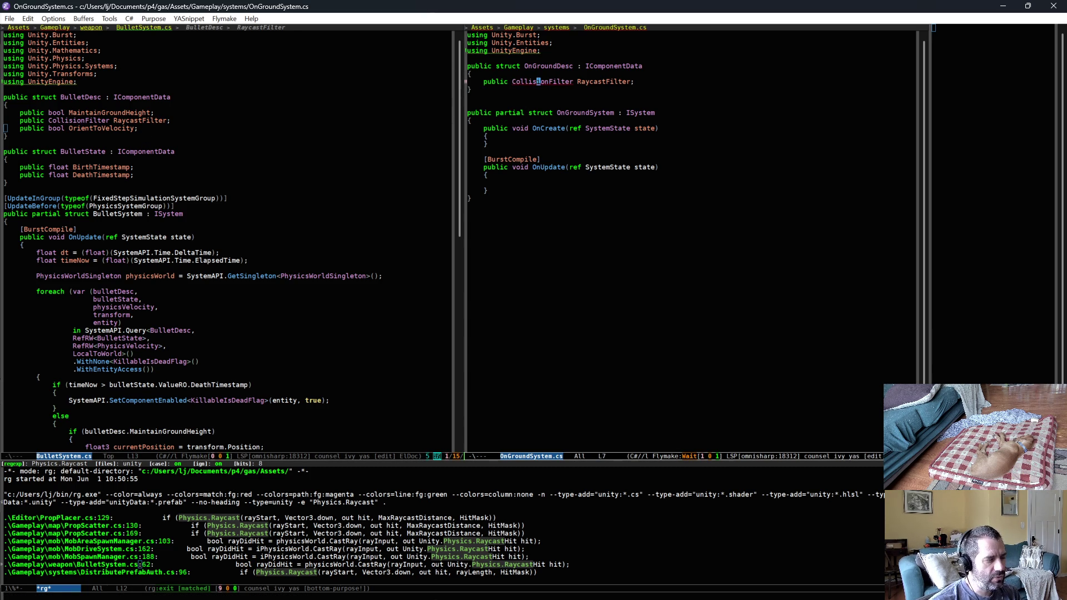
key("ctrl+c")
key("a")
key("Return")
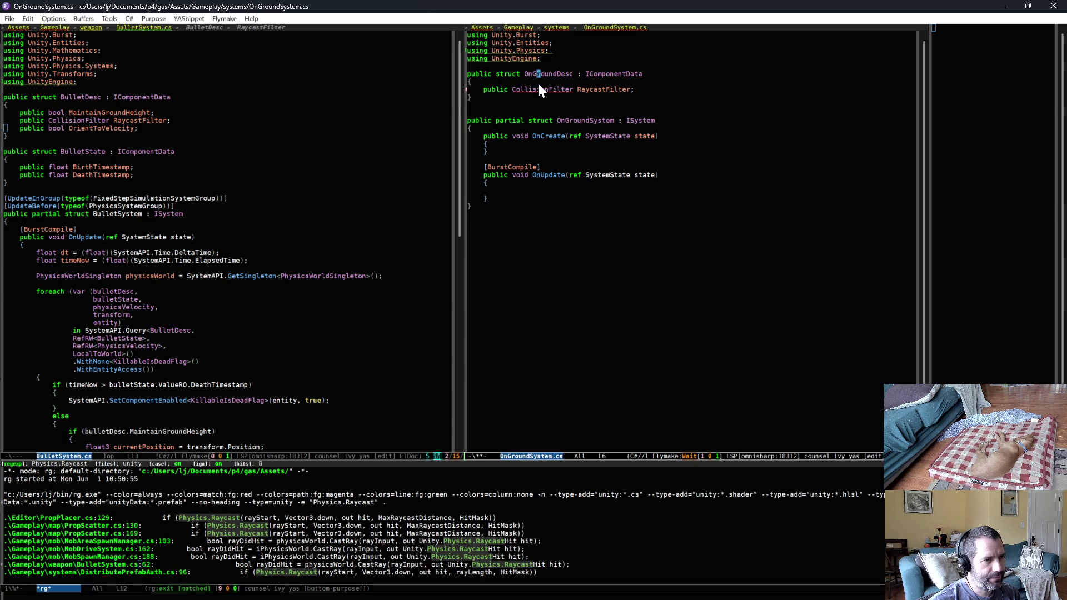
key("ctrl+shift+BackSpace")
key("ctrl+x")
key("ctrl+s")
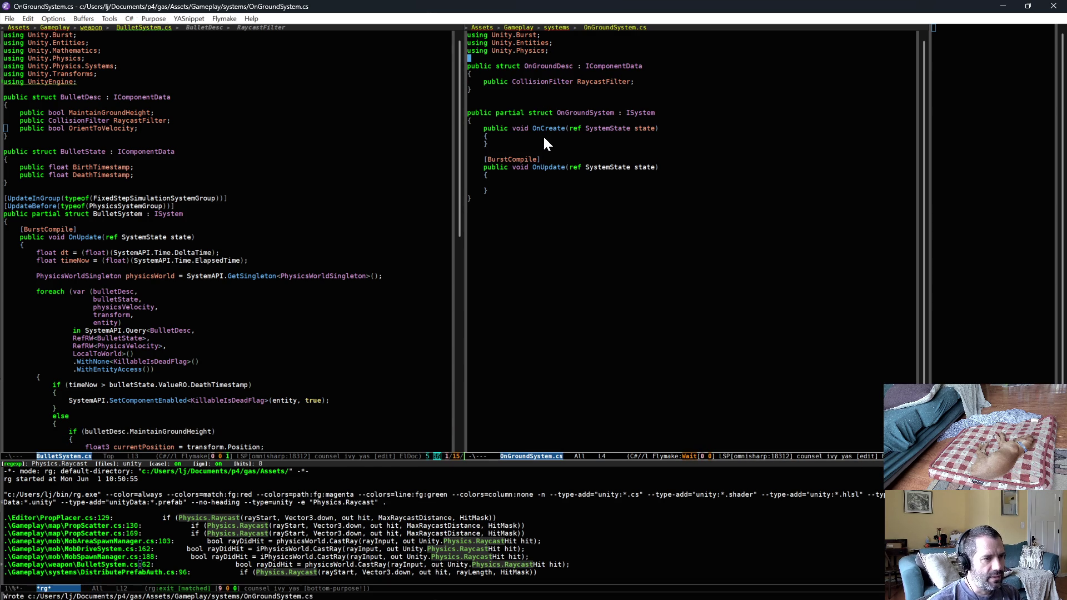
Add state.RequireForUpdate<OnGroundDesc>(); to OnCreate and save OnGroundSystem.cs
left_click(559, 137)
key("Return")
type("state.req")
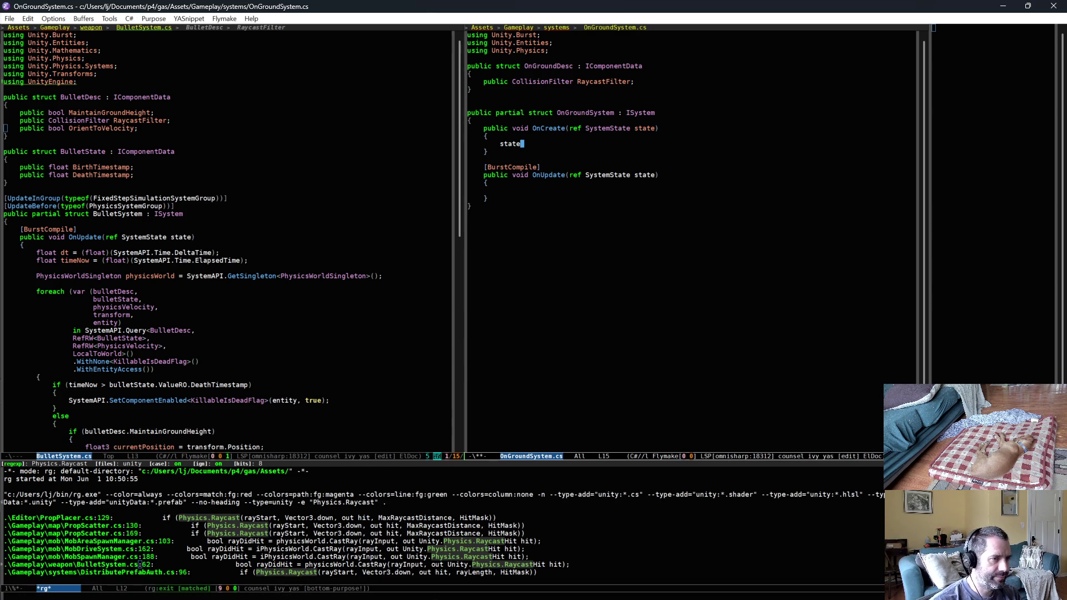
key("Return")
type("<OnGr")
key("Return")
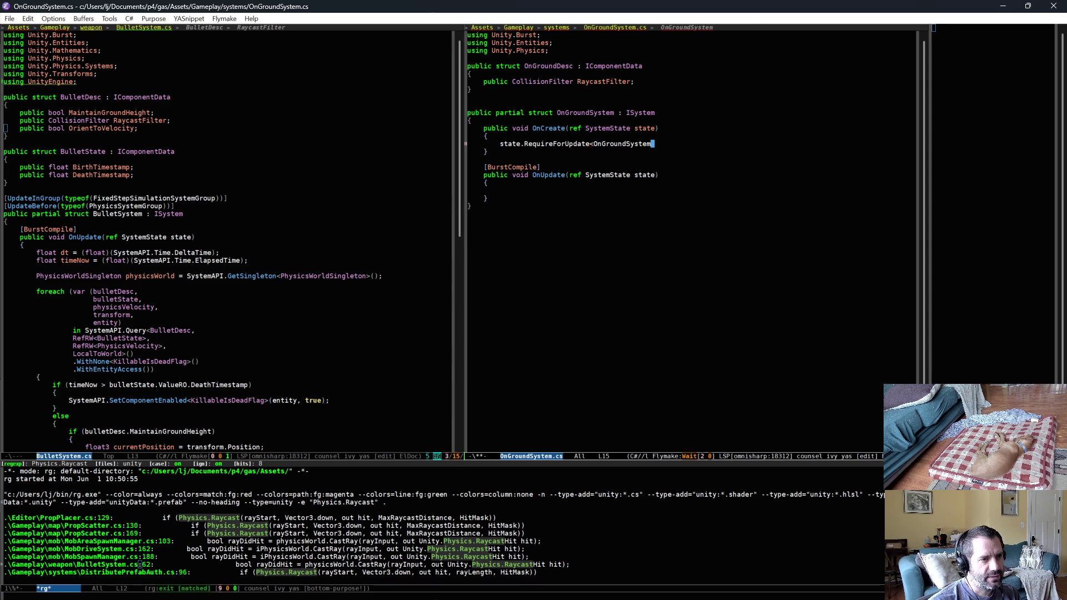
type(">();")
key("ctrl+x")
key("ctrl+s")
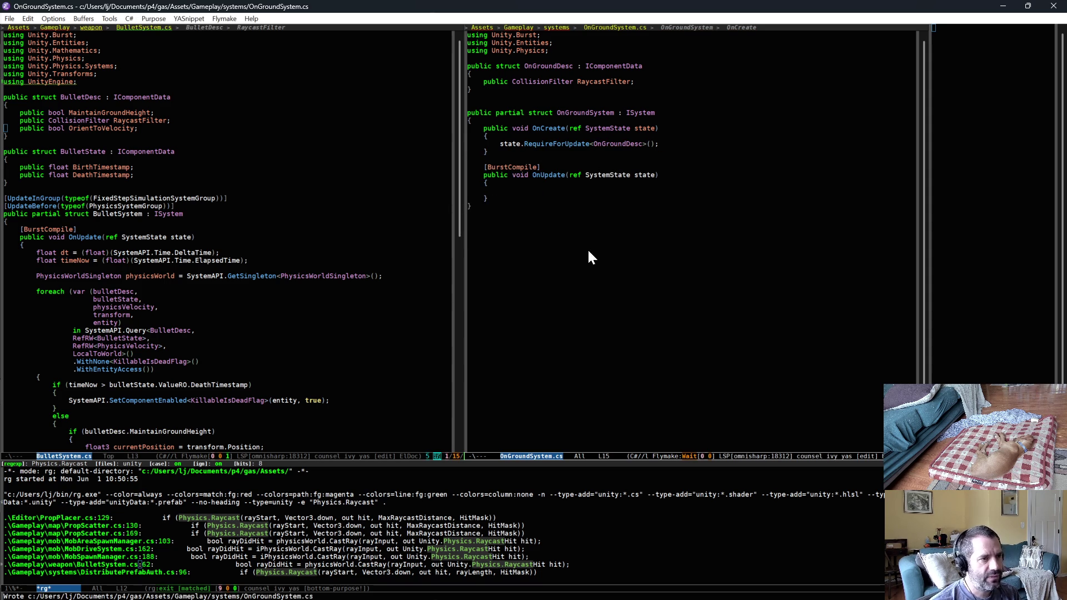
Open a blank line above the OnGroundSystem struct
left_click(592, 191)
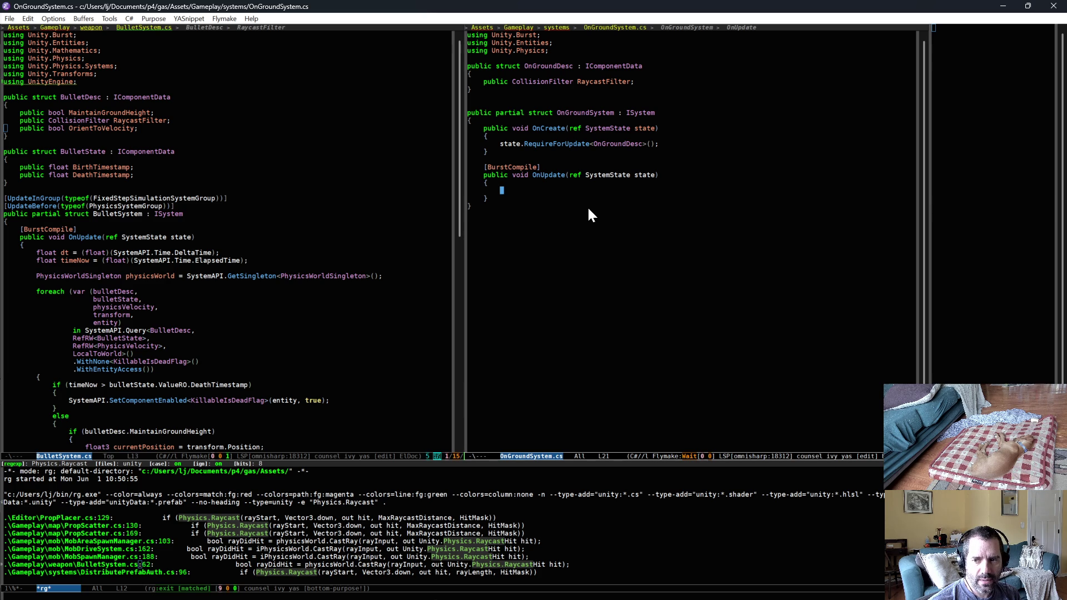
left_click(484, 96)
key("Return")
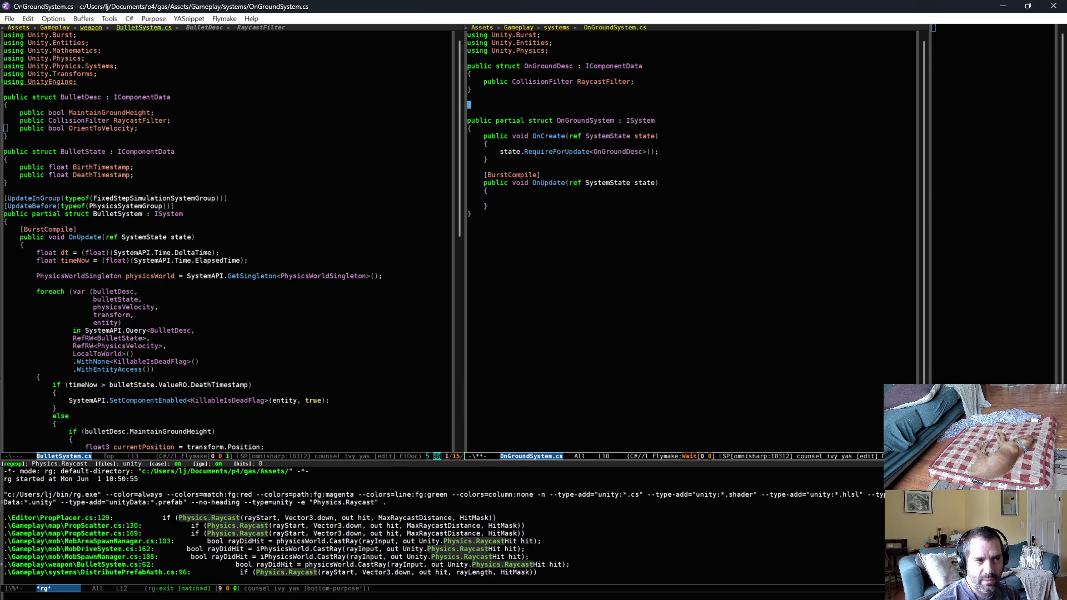
Insert an OnGroundState component with a public bool PlayerIsOnGround field, and save
key("ctrl+c")
key("ampersand")
key("ctrl+s")
type("comp")
key("Return")
type("OnGroundState")
key("Tab")
type("public bool ")
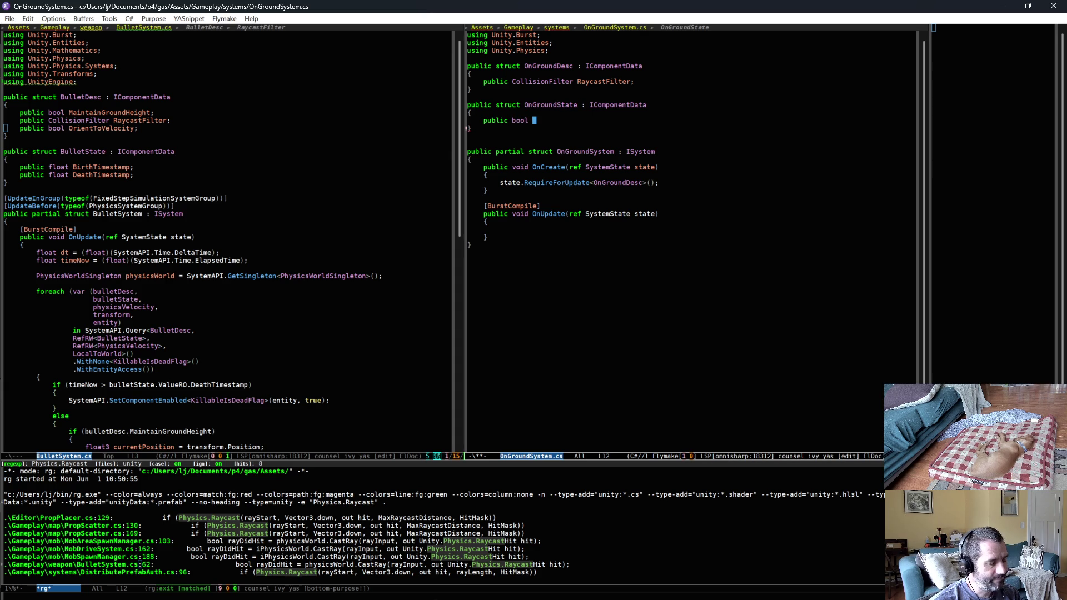
type("PlayerIs")
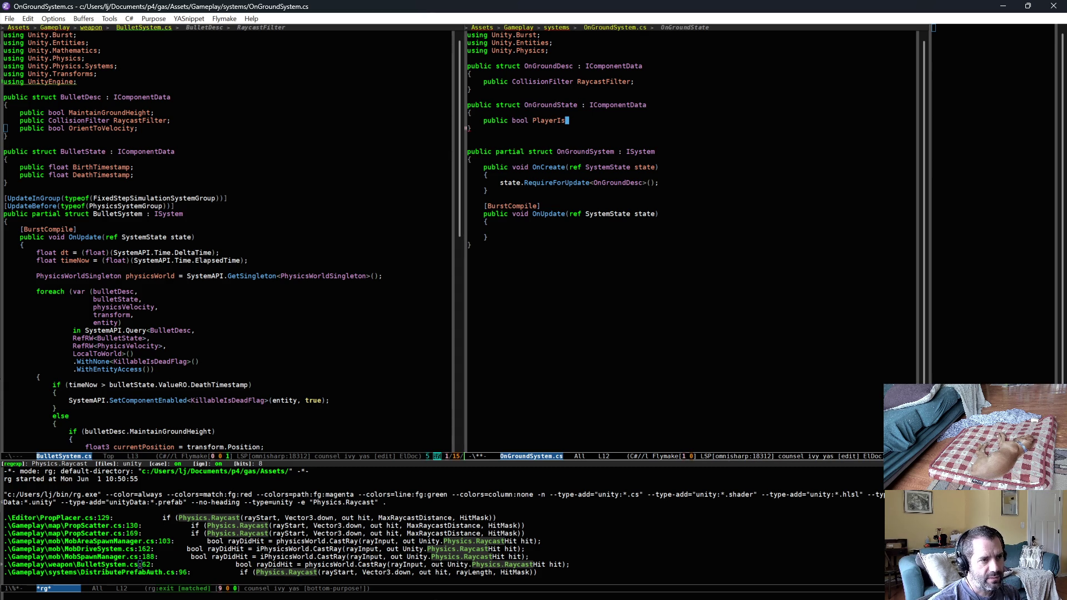
type("OnGround;")
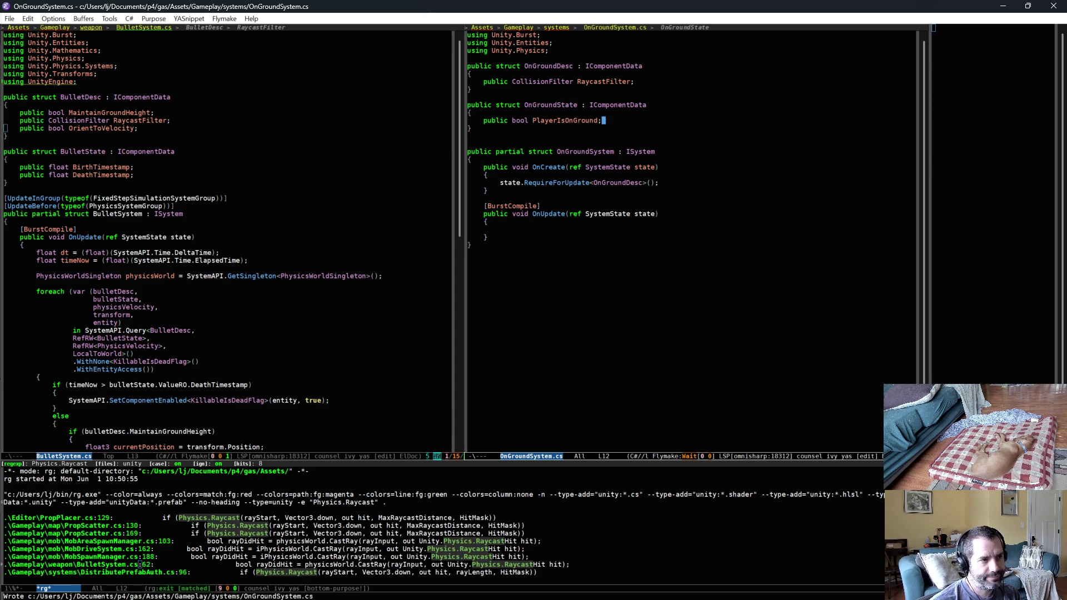
key("ctrl+x")
key("ctrl+s")
Add AddComponent(entity, new OnGroundState()); to OnGroundAuth's Bake, then return to OnGroundSystem.cs
key("ctrl+x")
type("bau")
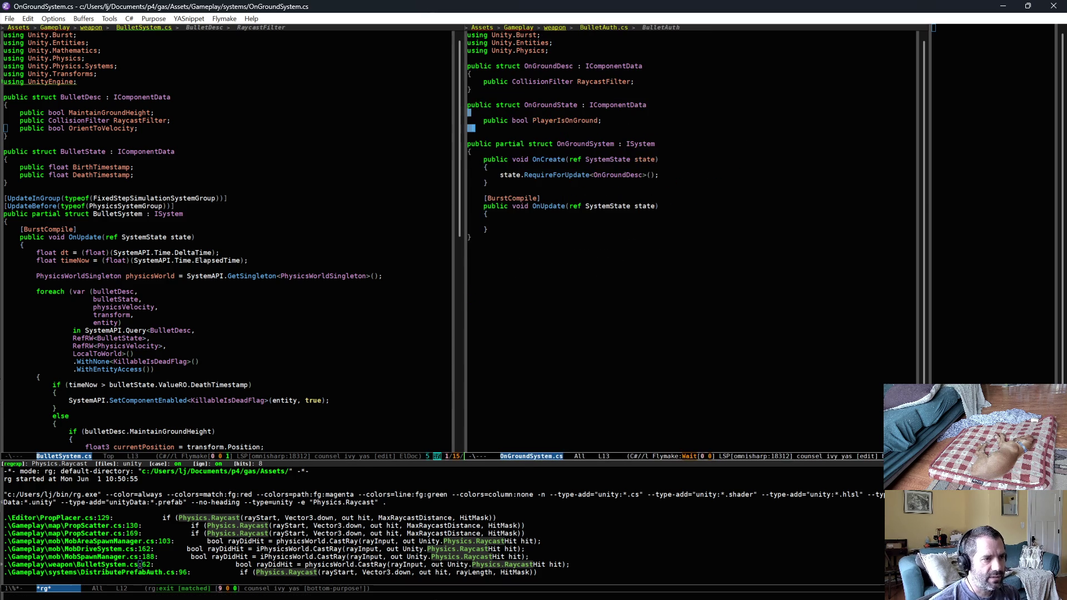
key("Down")
key("Return")
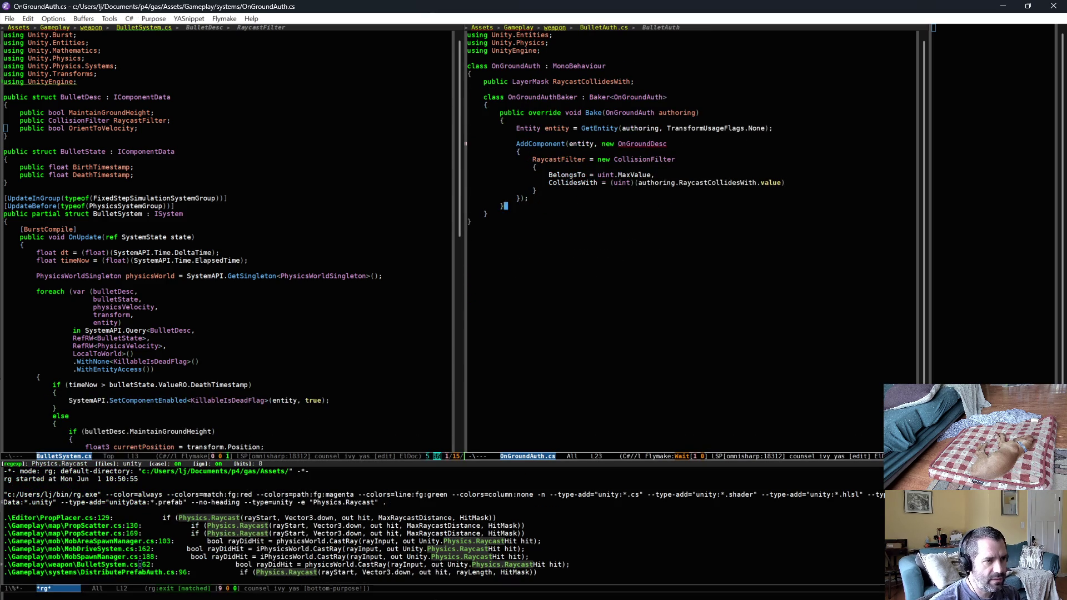
type("AddComponent(entity")
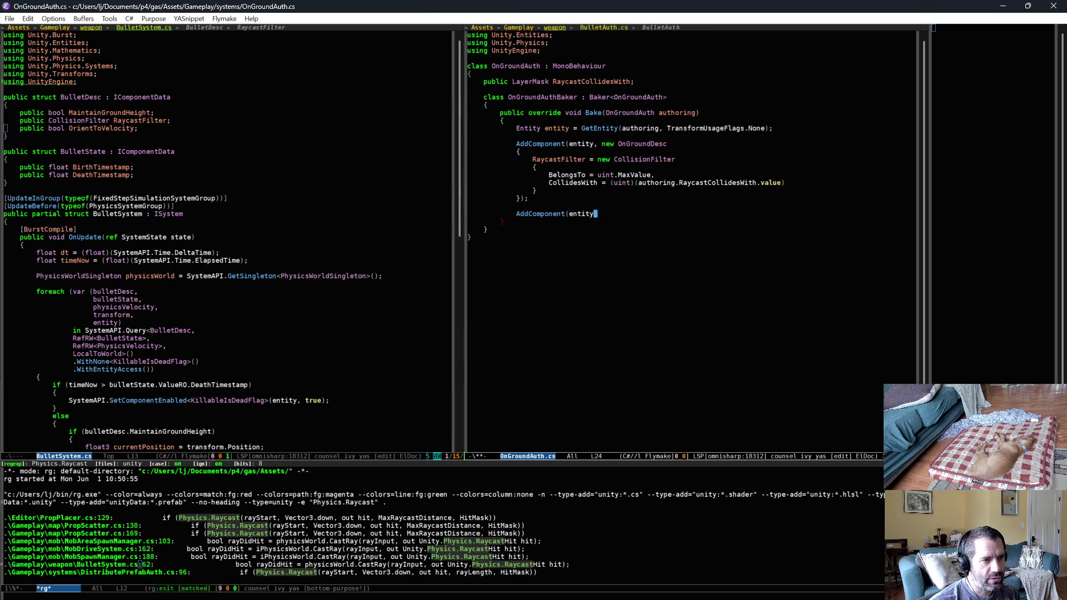
type(", new OnGroun")
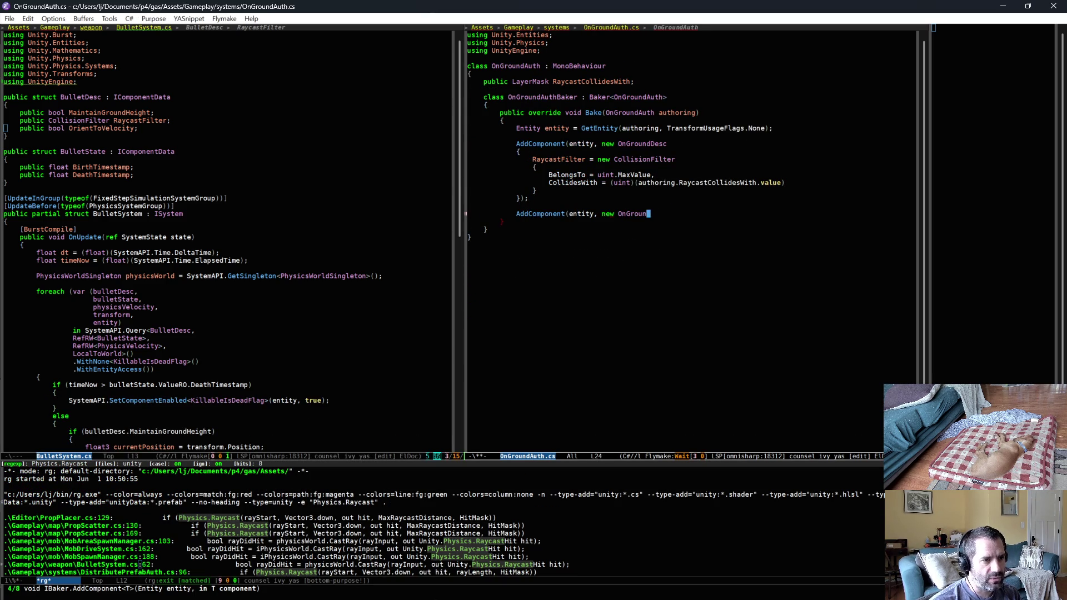
type("dState());")
left_click(702, 298)
key("ctrl+x")
key("b")
key("Return")
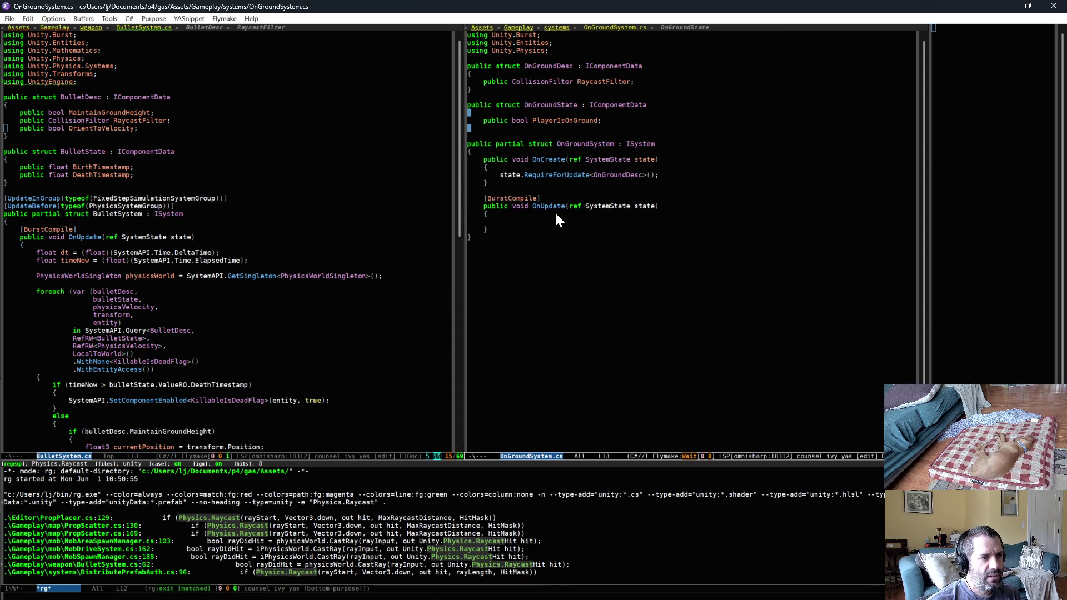
Start a foreach in OnUpdate with loop variables onGroundDesc and onGroundState
left_click(573, 221)
type("foreach (var")
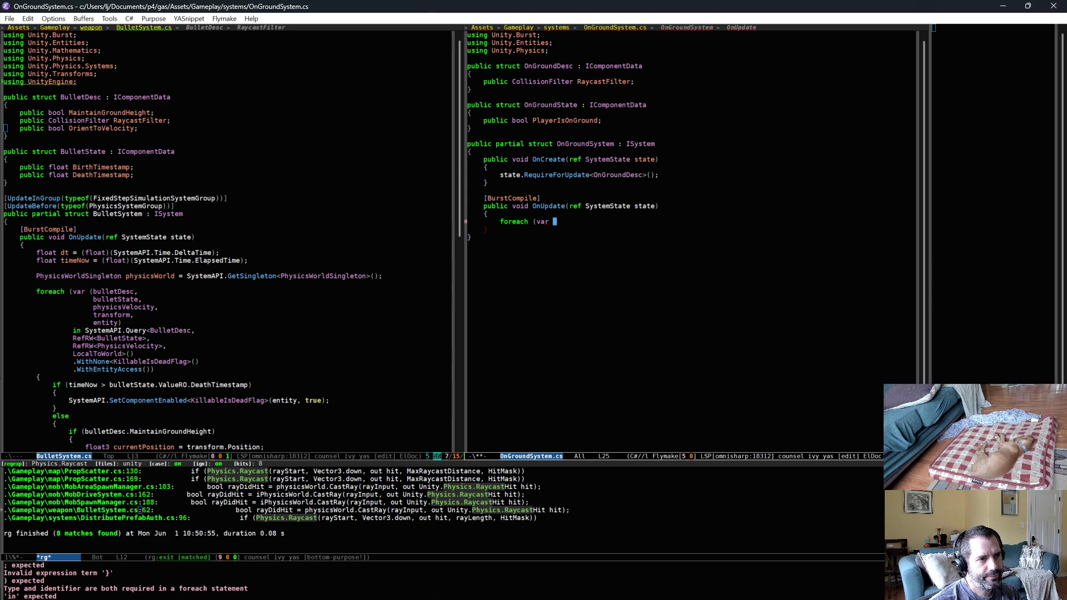
type("(")
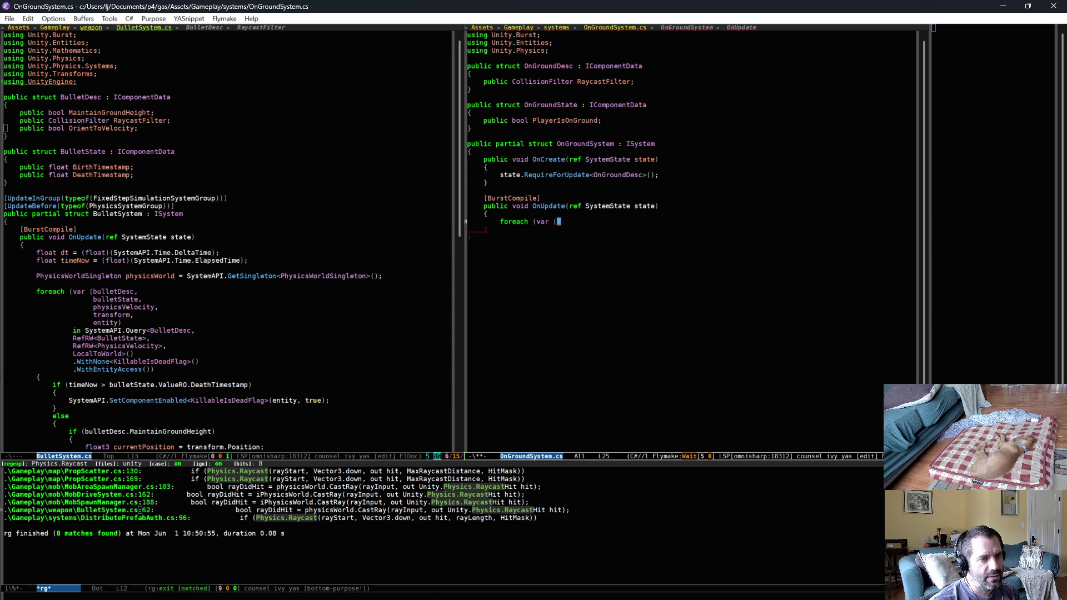
type("onGround")
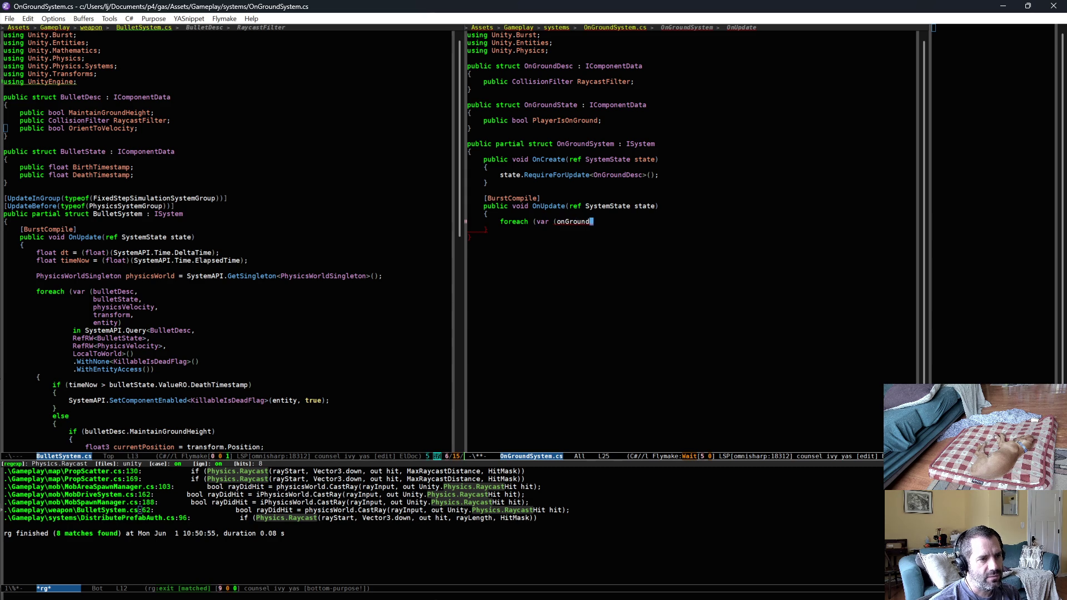
type("Desc,")
key("Return")
type("onGr")
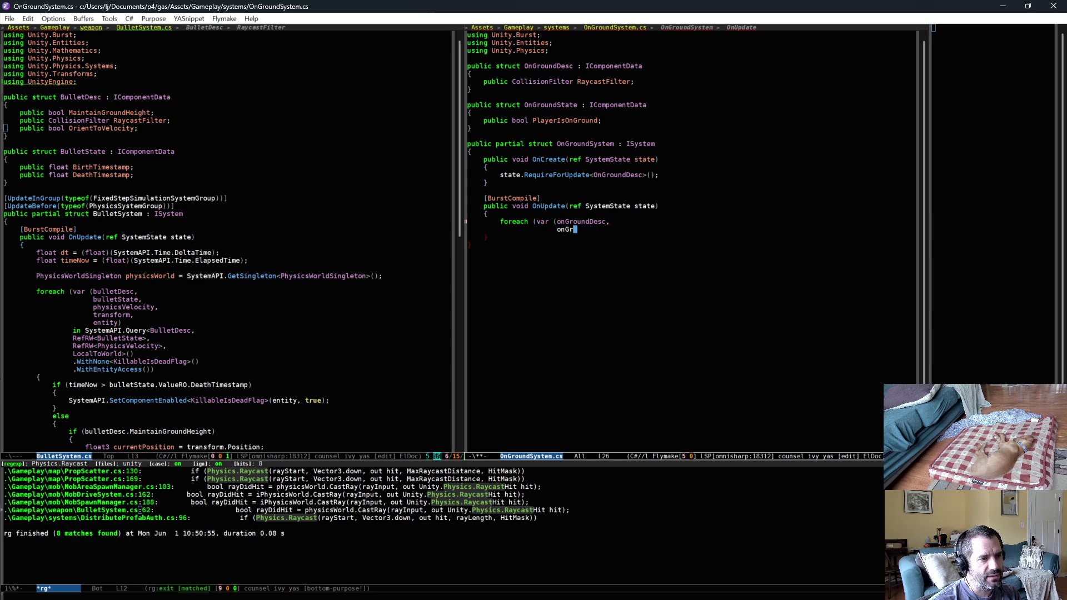
type("oundSta")
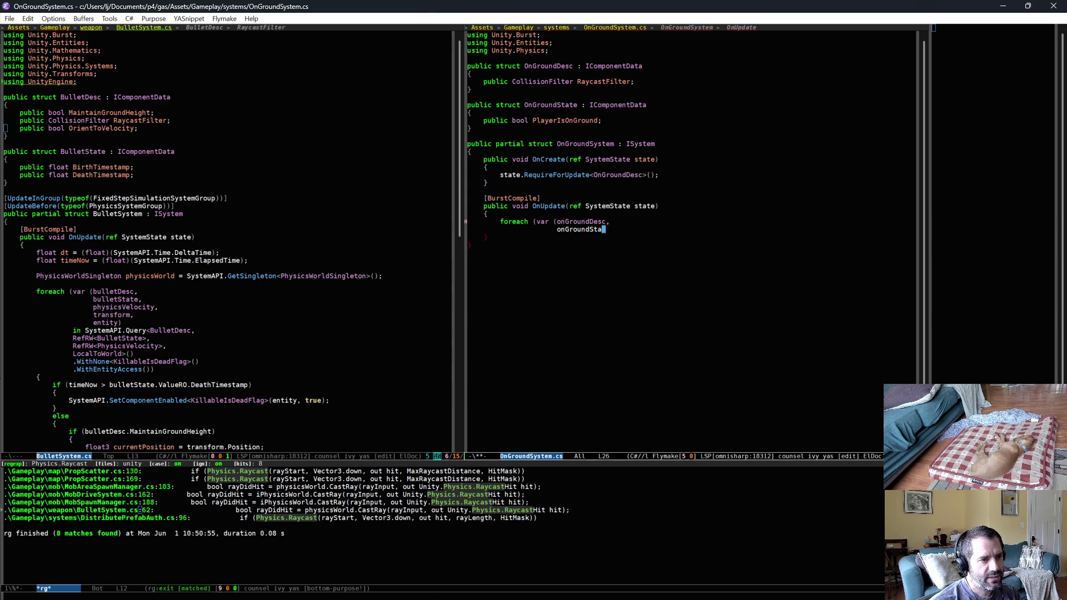
type("te)")
Begin the loop source as SystemAPI.Query<OnGroundDesc, ...>
key("Return")
type("in SystemState")
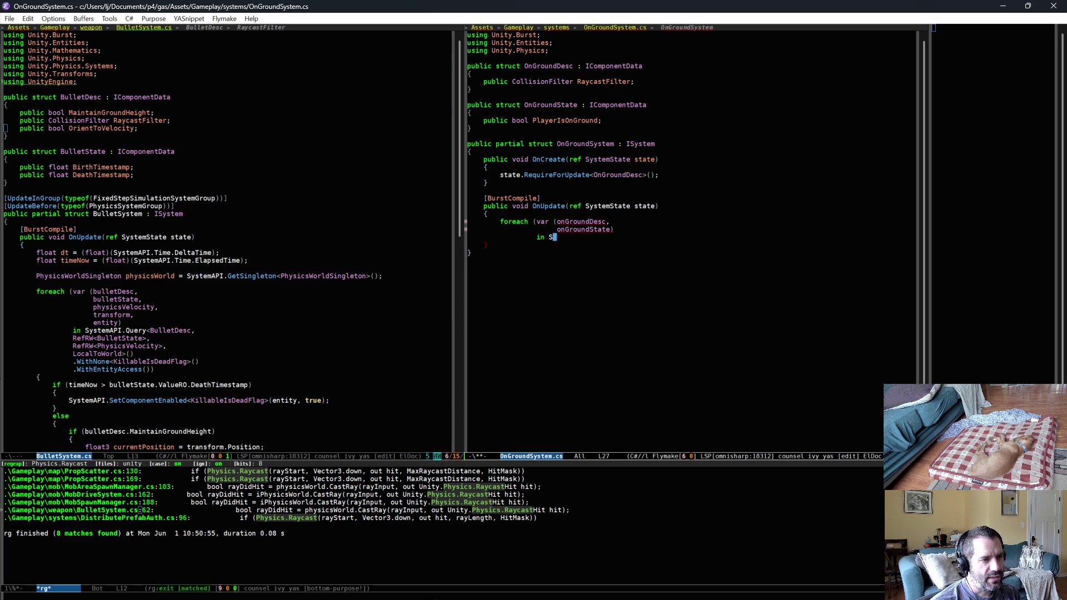
key("BackSpace")
key("BackSpace")
key("BackSpace")
type("API.")
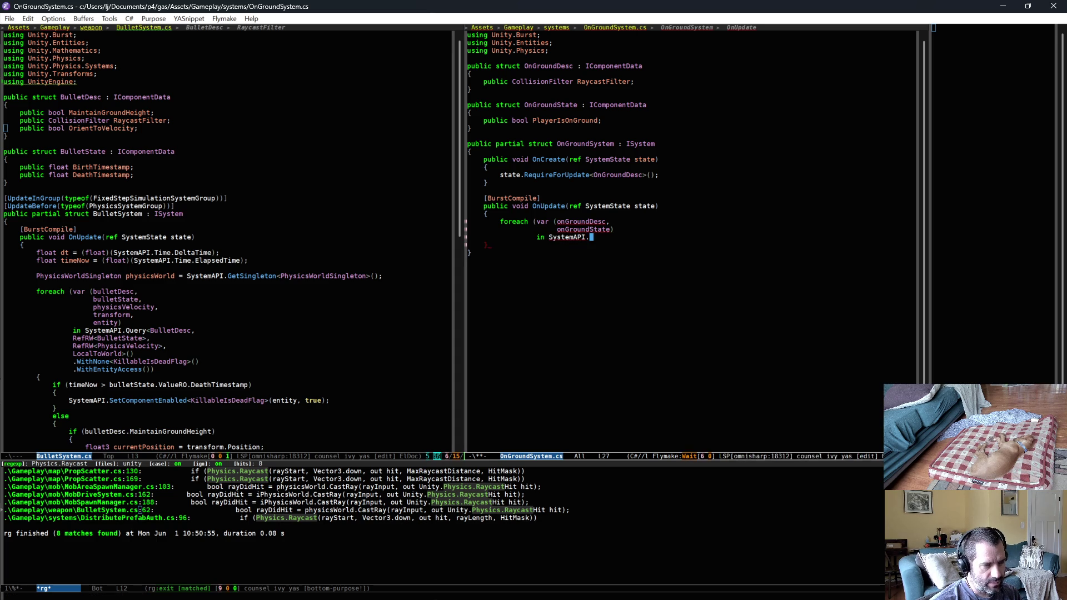
type("QUery")
key("BackSpace")
key("BackSpace")
key("BackSpace")
type("uerty")
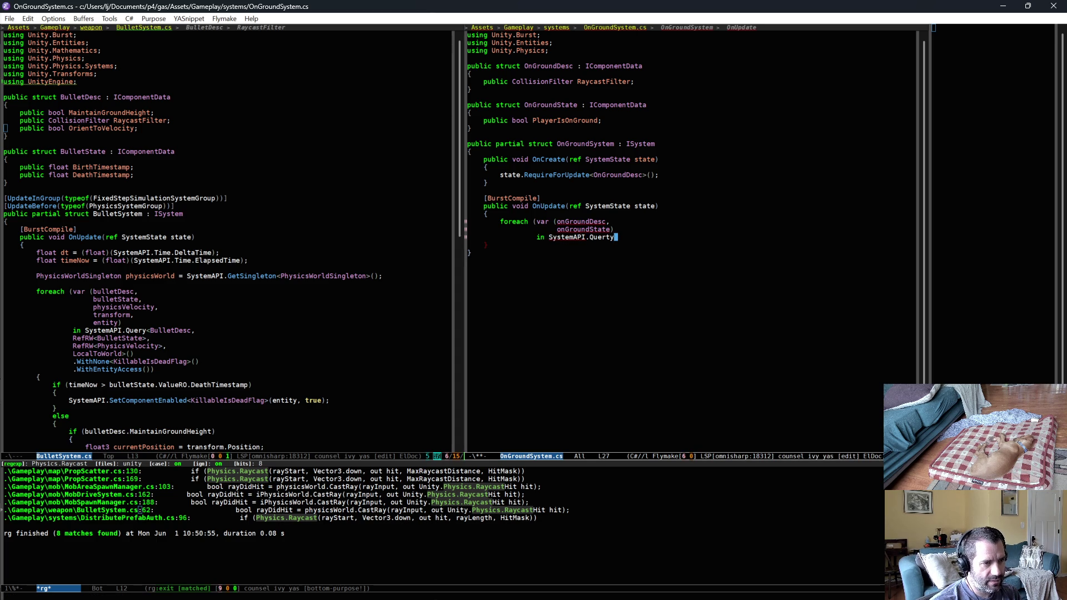
key("BackSpace")
key("BackSpace")
key("BackSpace")
type("ry<")
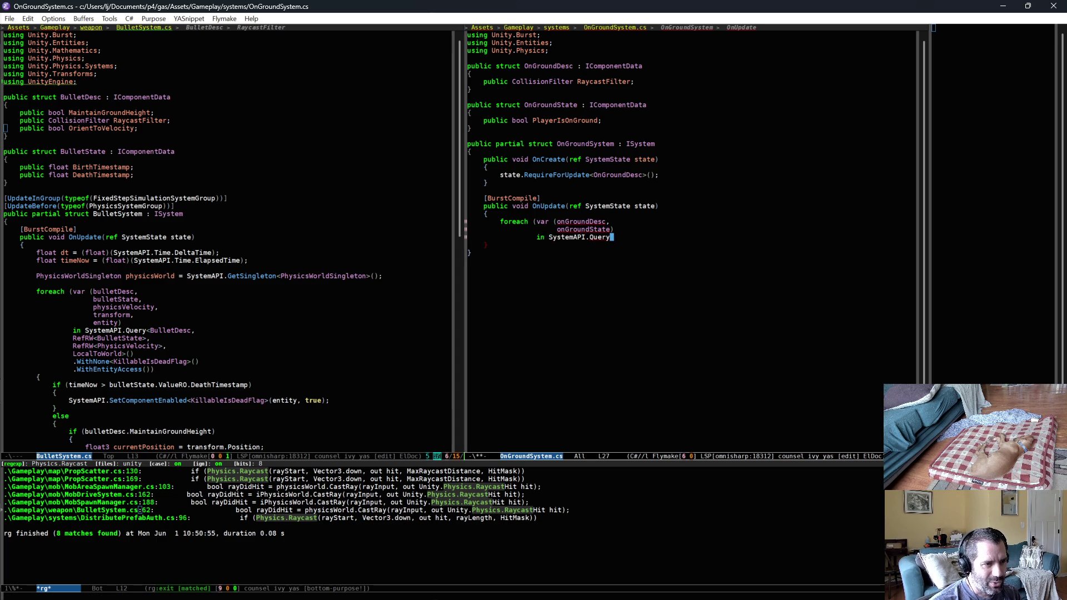
key("BackSpace")
type("O")
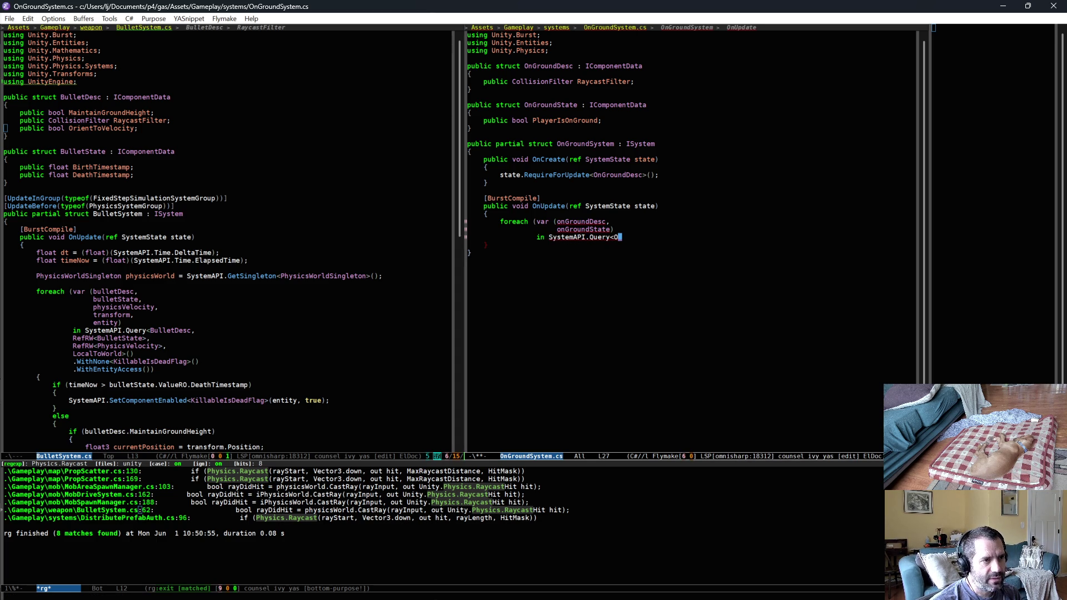
type("nGroundDesc,")
key("Return")
Add RefRW<OnGroundState> to the query and give the foreach a braced body
type("RefRE")
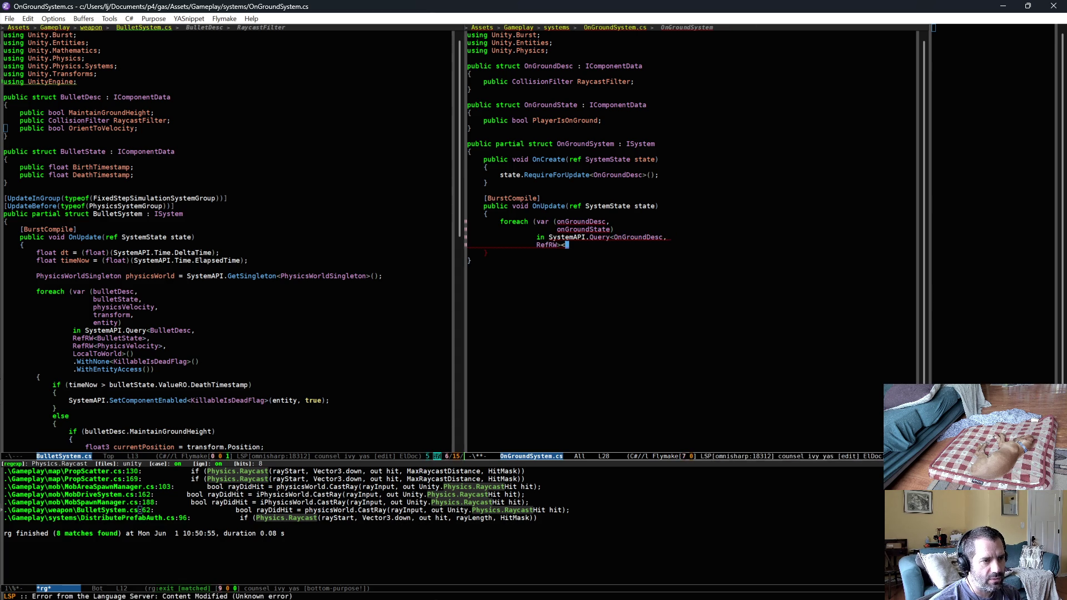
type("<OnGroundSystem>")
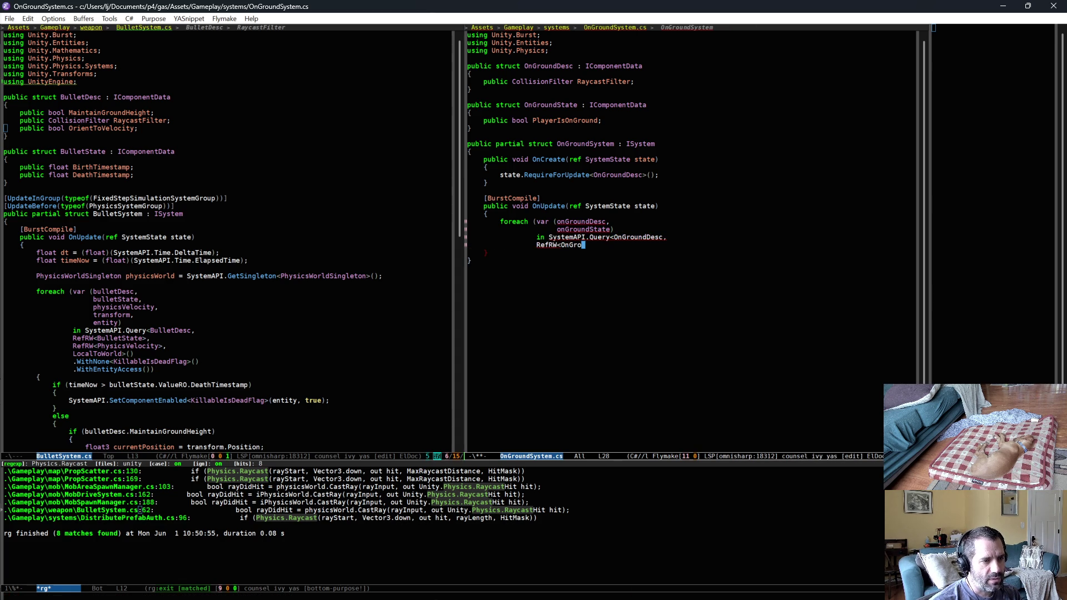
key("BackSpace")
key("BackSpace")
key("BackSpace")
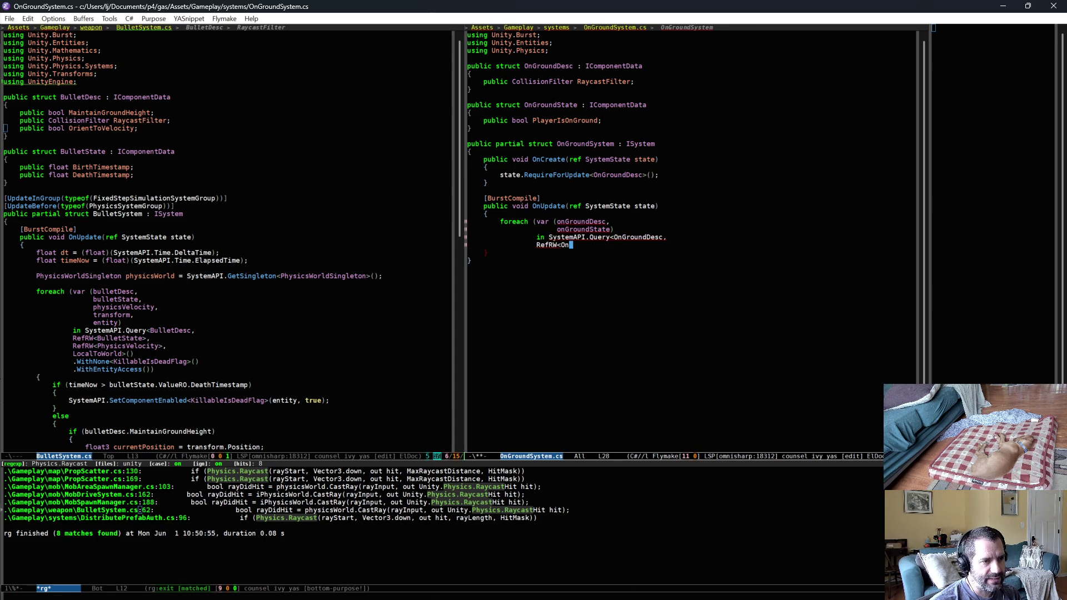
type("Desc")
key("BackSpace")
key("BackSpace")
key("BackSpace")
type("State>")
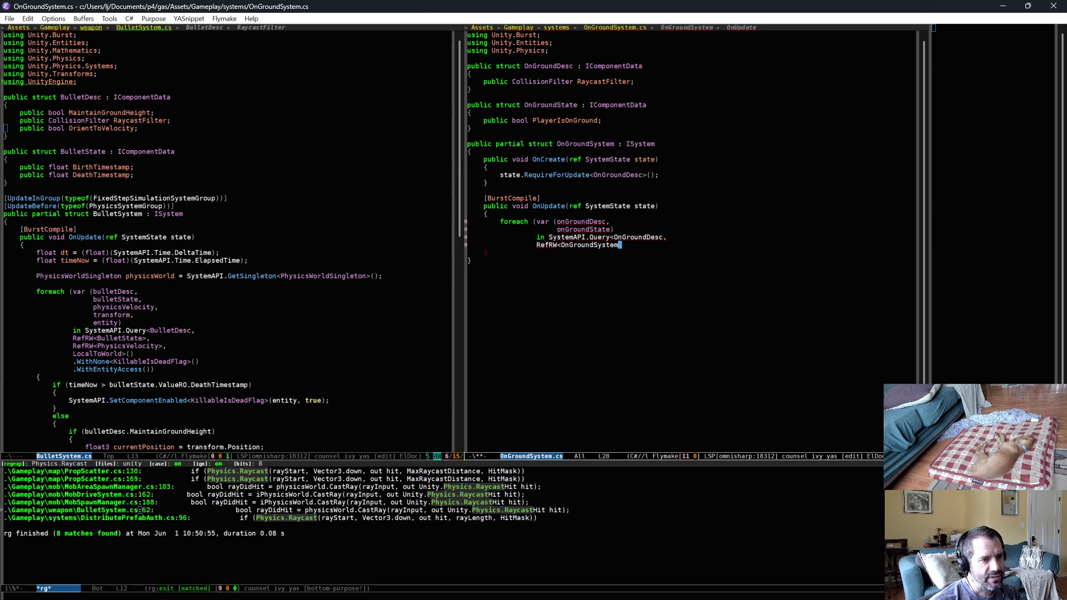
type("())")
key("Return")
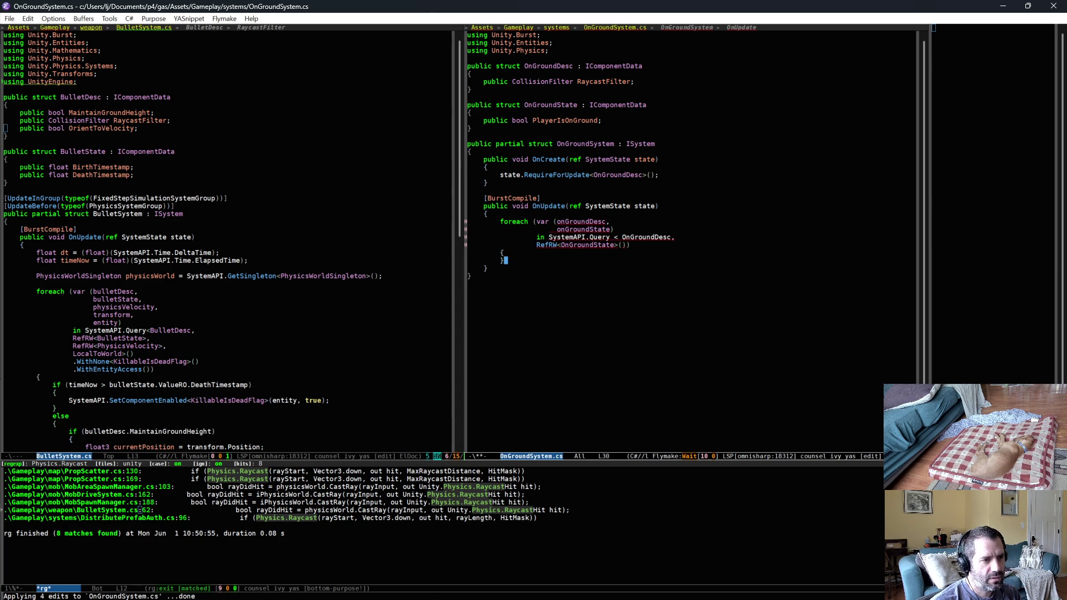
type("{")
key("Return")
type("}")
Add a third loop variable named transform and tidy the query formatting
left_click(615, 229)
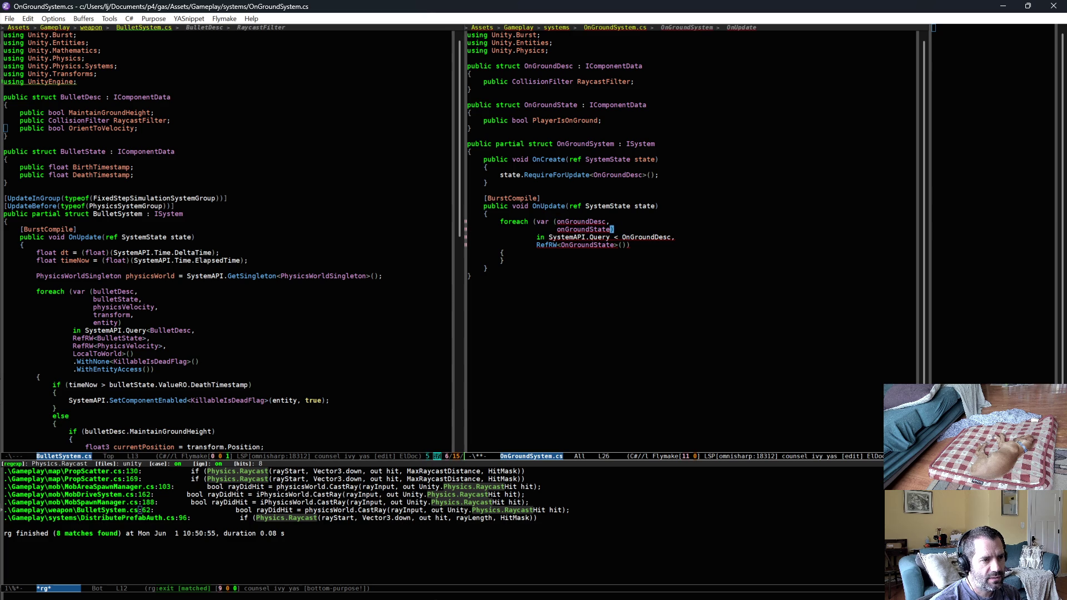
key("Down")
key("Down")
type(">")
key("Up")
key("BackSpace")
key("Left")
key("BackSpace")
key("Up")
type(",")
key("Return")
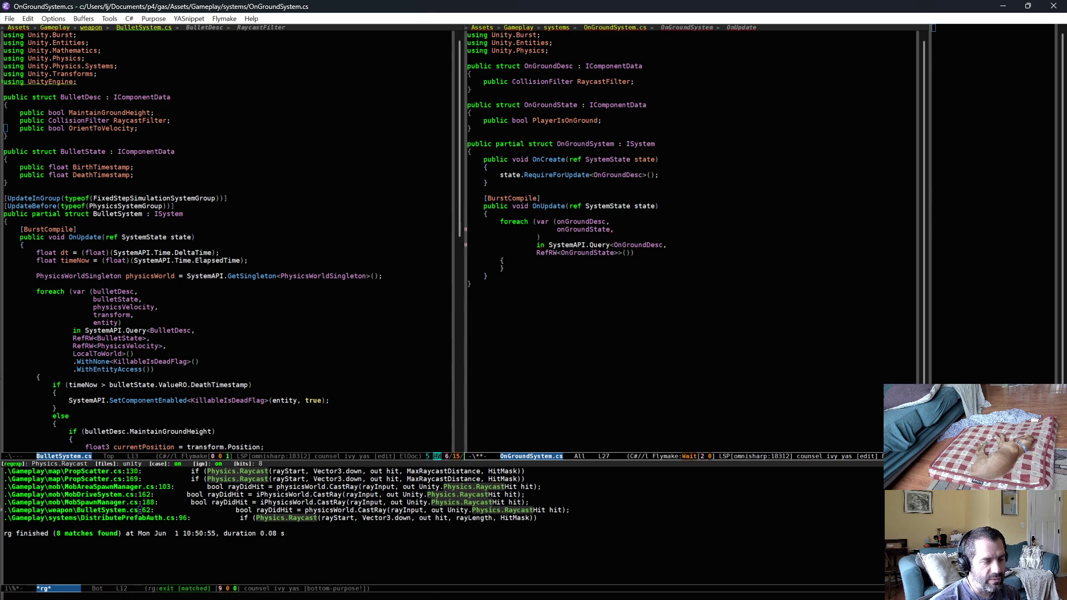
type("transform")
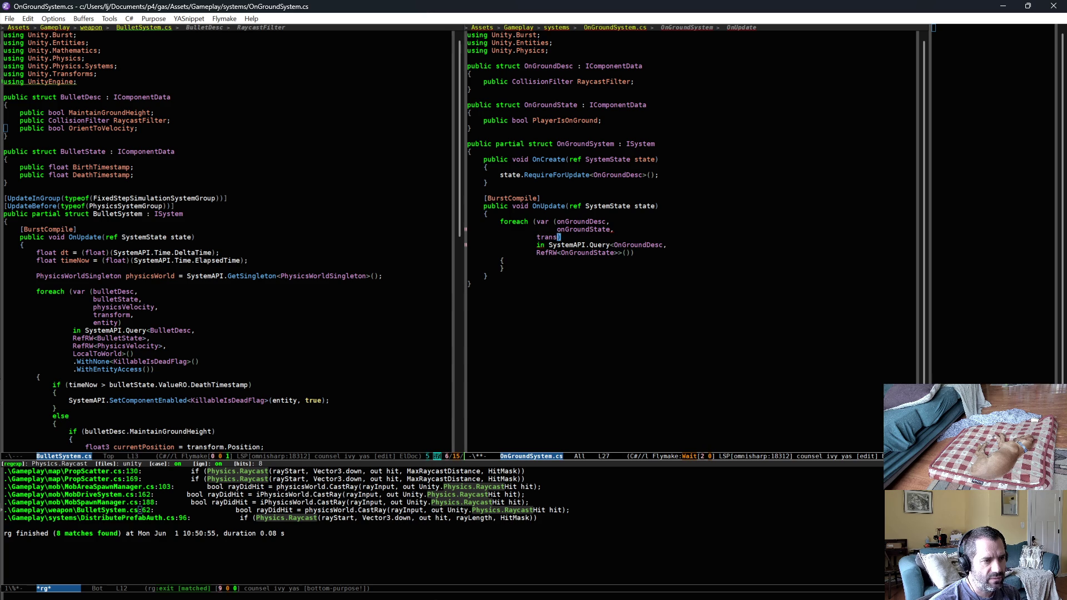
key("Home")
key("Tab")
key("Down")
key("Down")
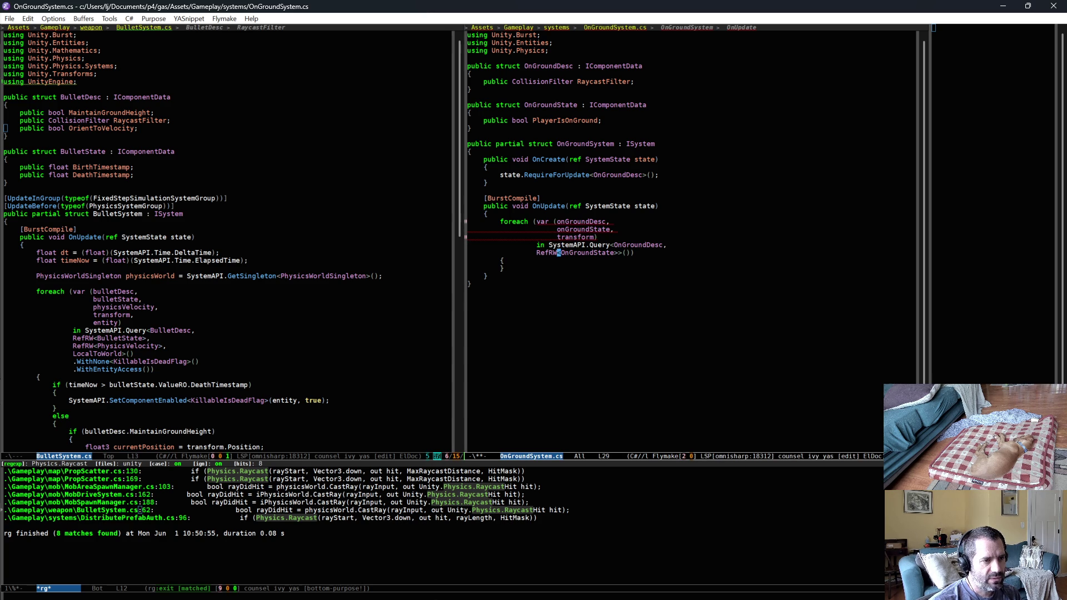
type(">,")
Add LocalToWorld to the query and import Unity.Transforms
key("Return")
type("Loc")
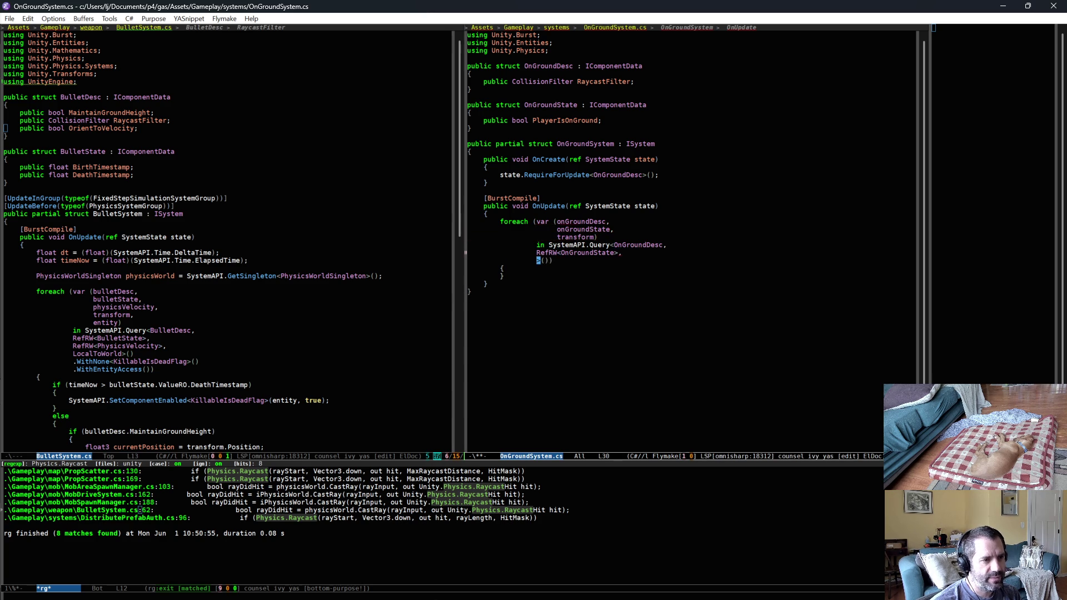
type("alToWorldl")
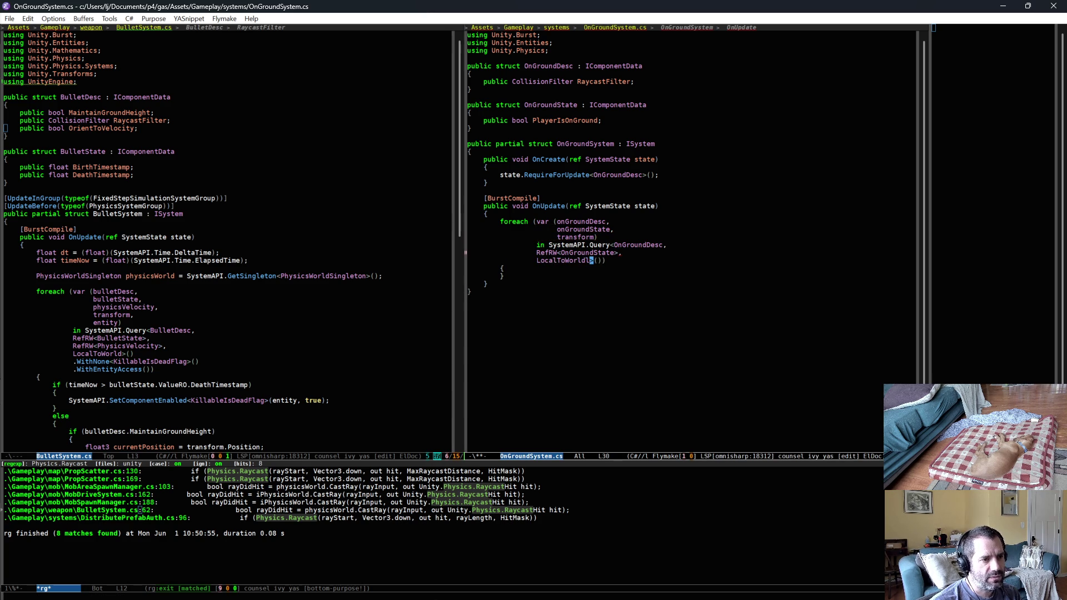
key("BackSpace")
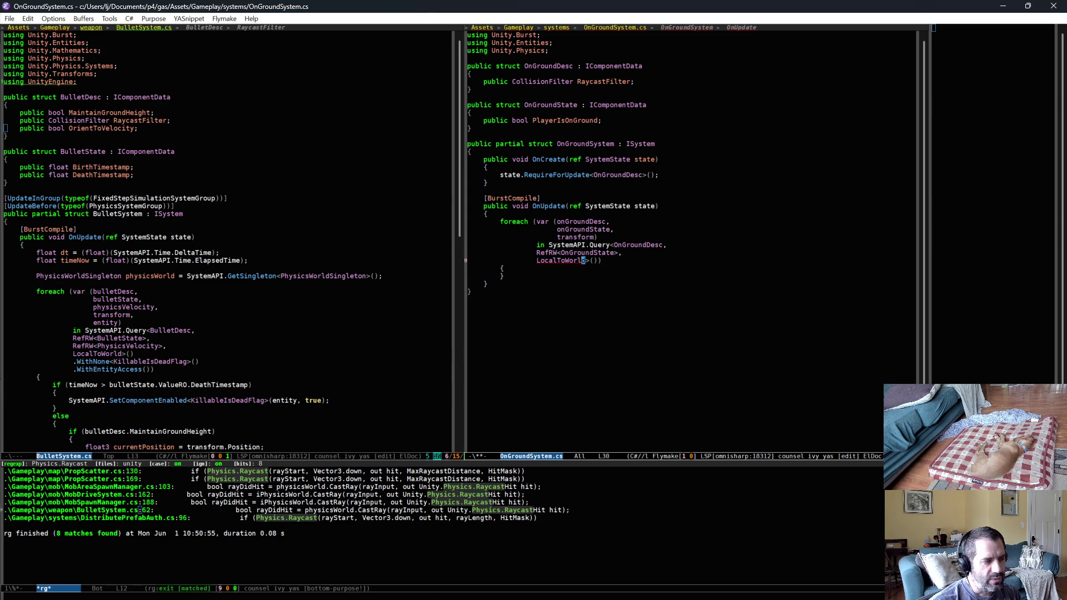
key("alt+Return")
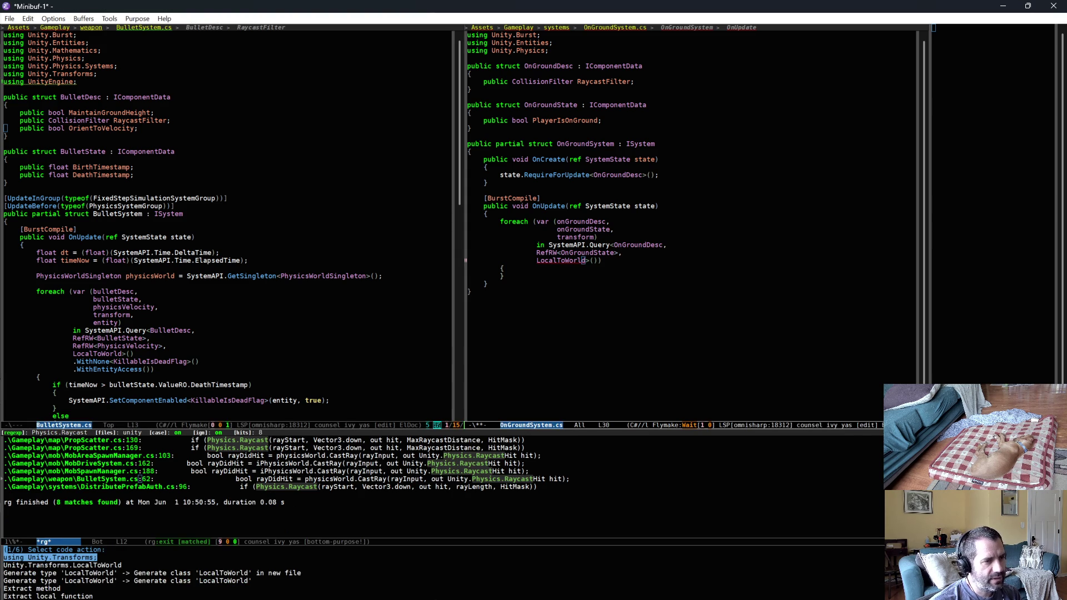
key("Return")
key("Down")
key("Return")
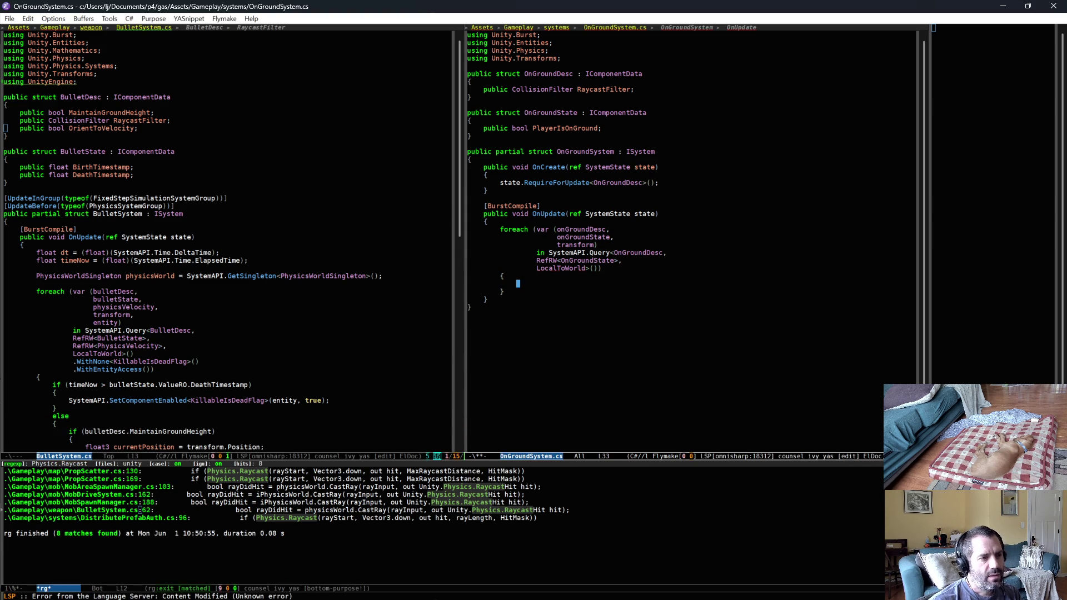
Copy the raycast block from BulletSystem into OnGroundSystem's foreach body
scroll(396, 259, "down", 4)
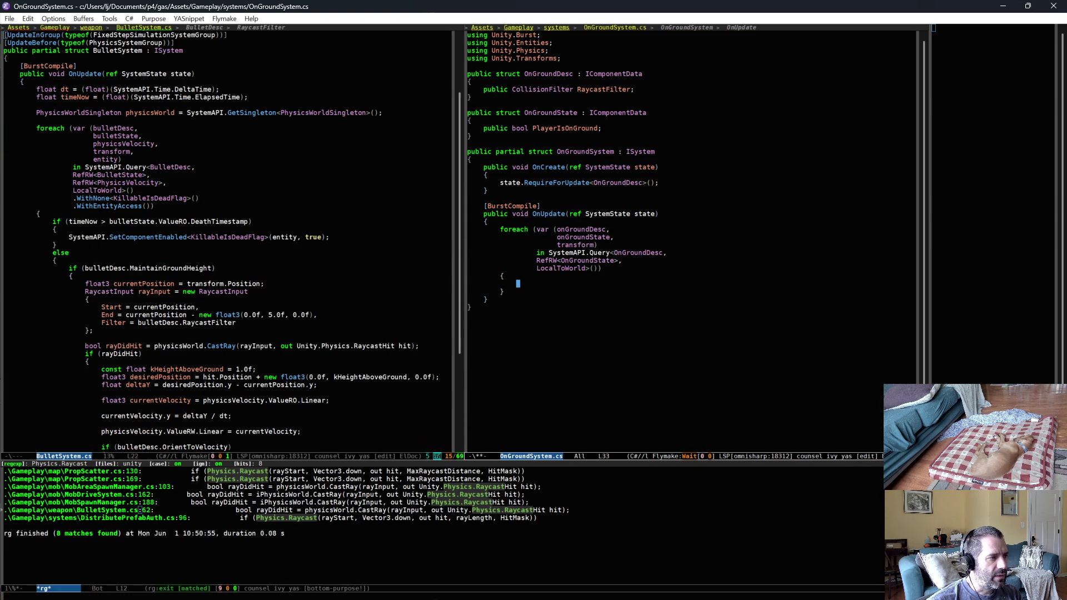
scroll(227, 242, "down", 1)
left_click(221, 260)
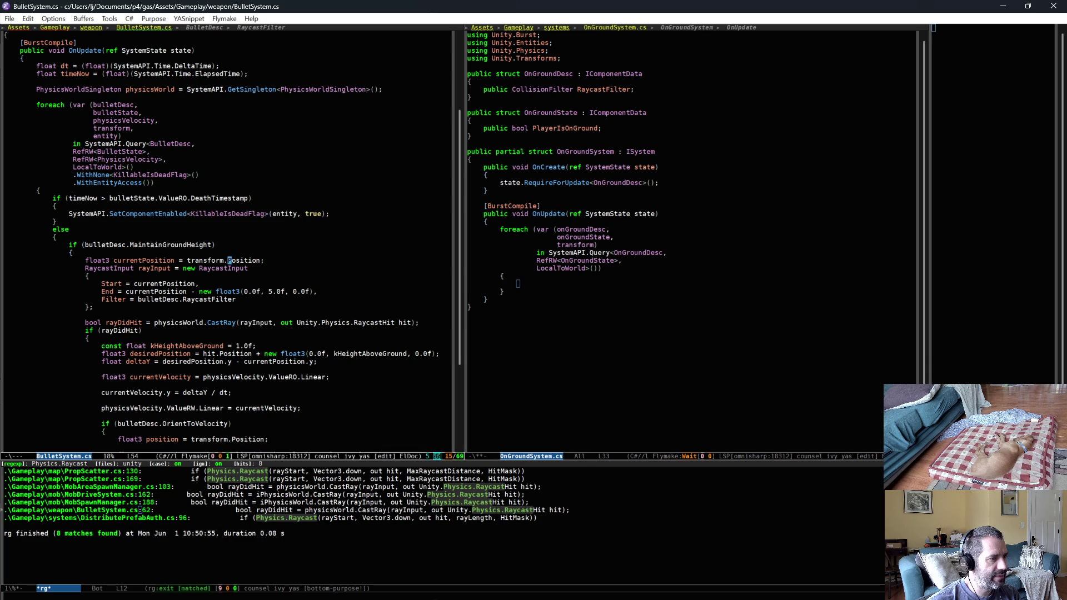
key("ctrl+space")
key("Down")
key("Down")
key("Down")
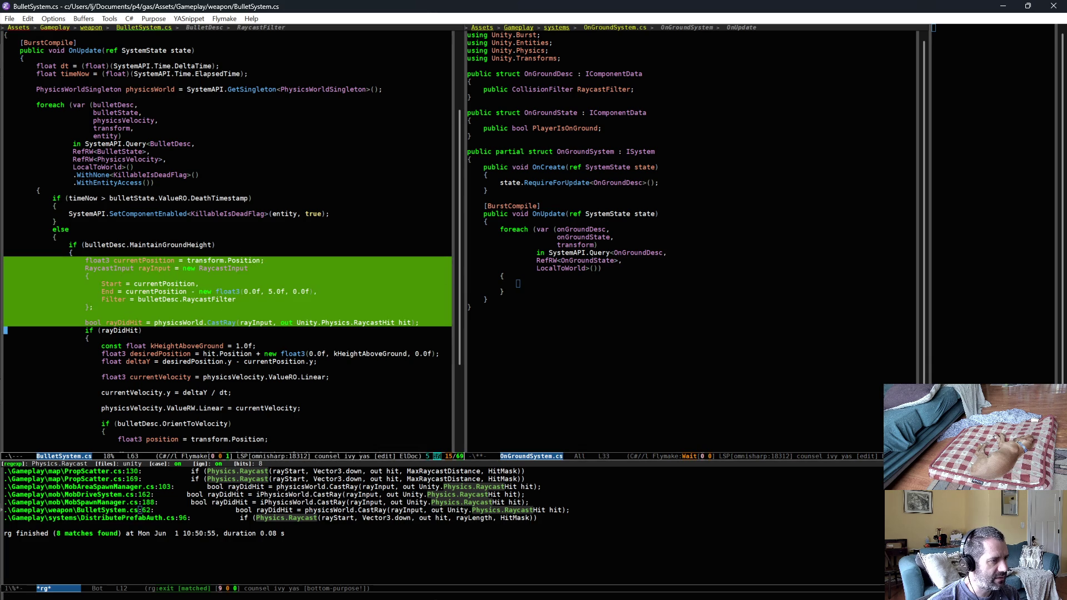
key("alt+w")
left_click(526, 285)
key("ctrl+y")
Import Unity.Mathematics so float3 resolves
left_click(534, 283)
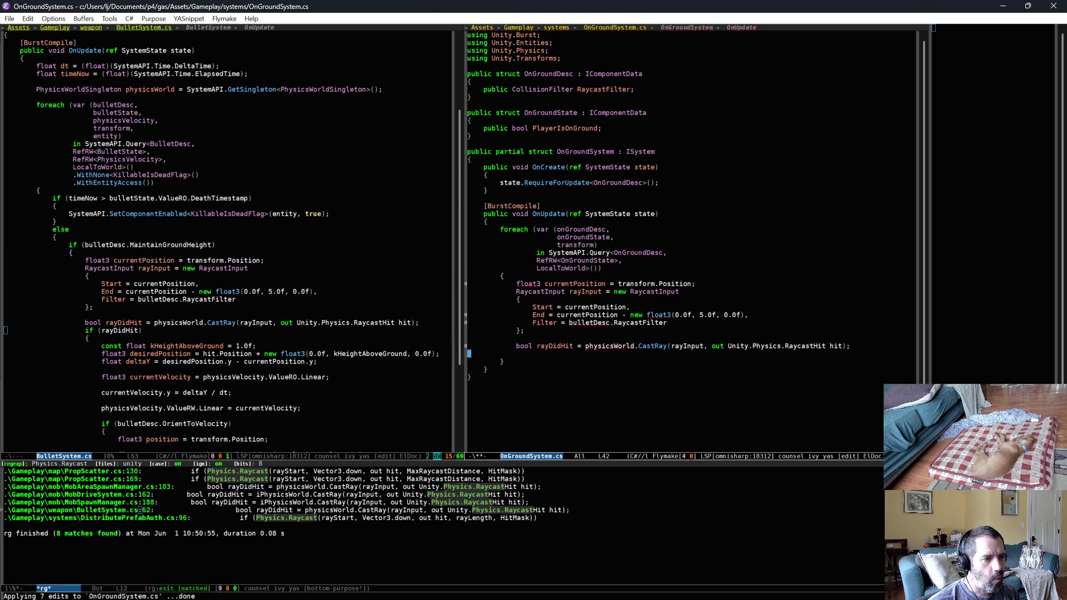
key("alt+Return")
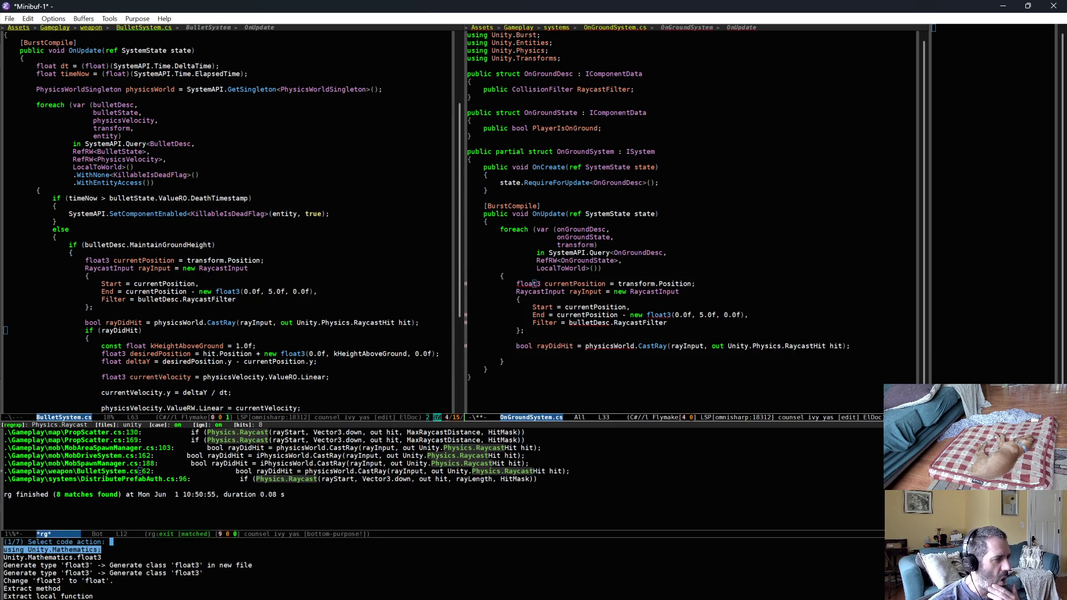
key("Return")
key("Down")
key("Down")
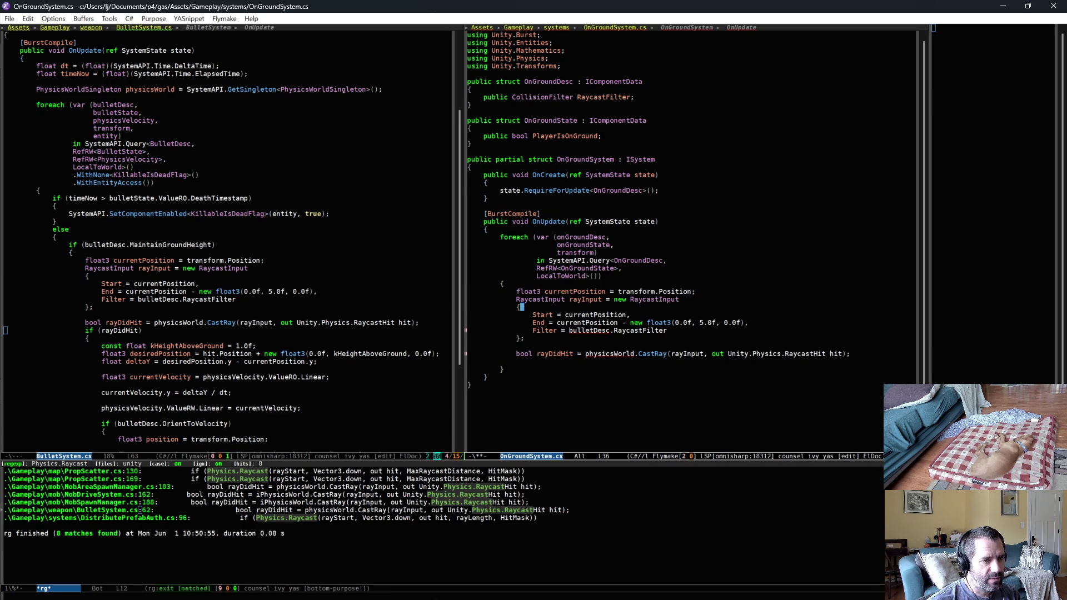
Shorten the ray offset from 5.0f to 1.0f and use onGroundDesc.RaycastFilter
key("BackSpace")
type("1")
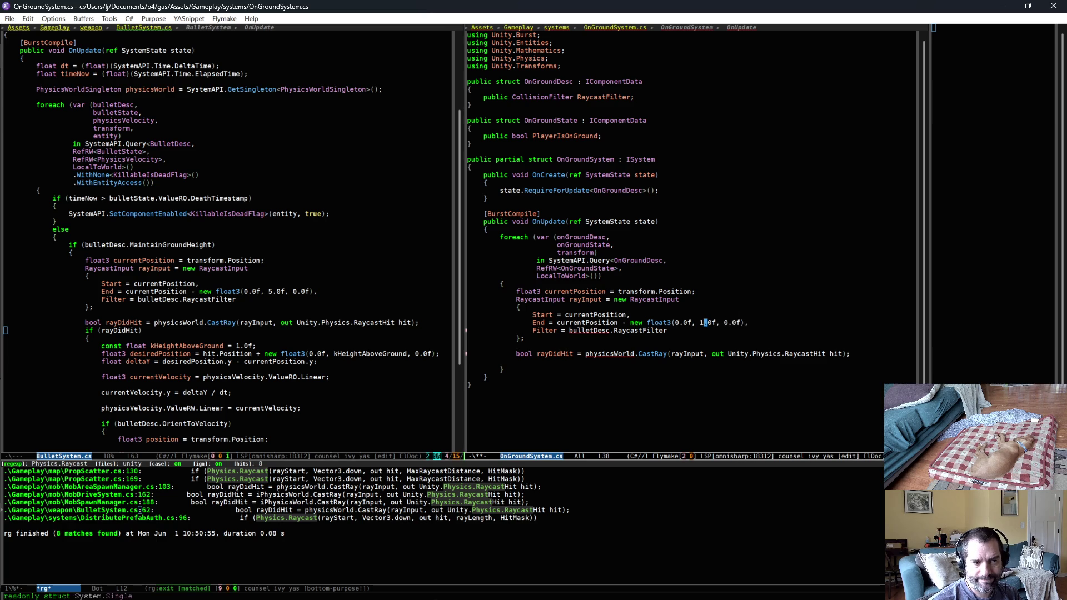
key("alt+b")
key("alt+d")
type("opn")
key("alt+BackSpace")
type("onGroundState")
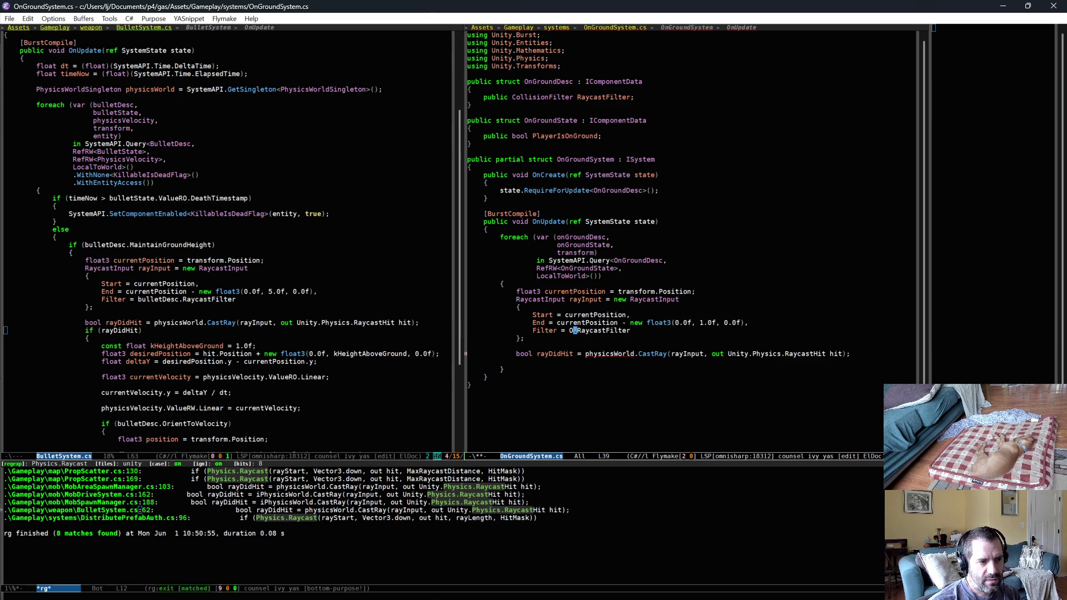
key("BackSpace")
key("BackSpace")
key("BackSpace")
type("Desc")
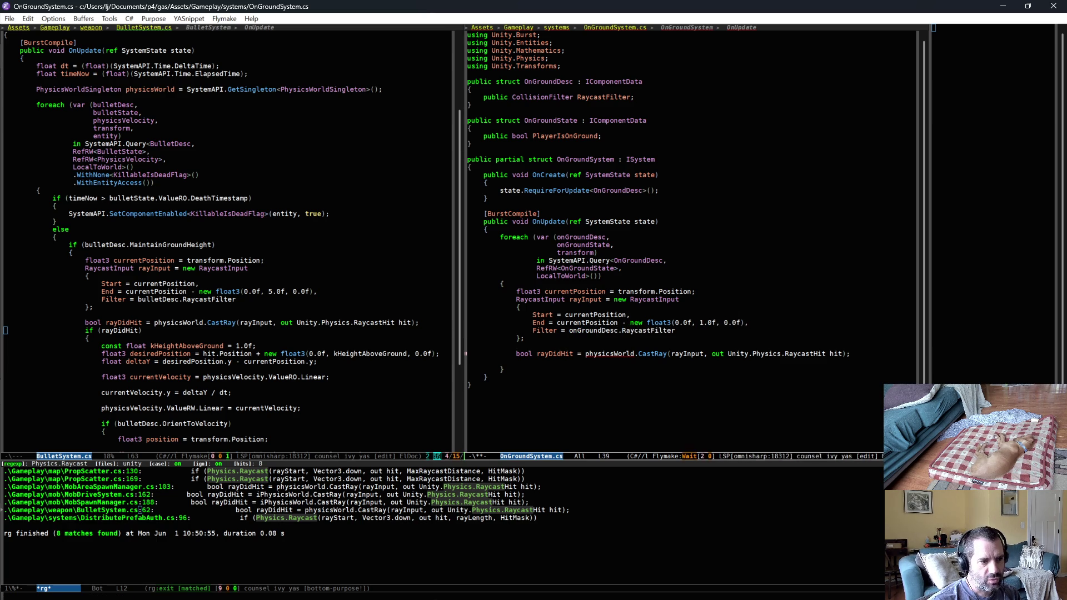
key("ctrl+n")
Copy the PhysicsWorldSingleton lookup line from BulletSystem
left_click(619, 353)
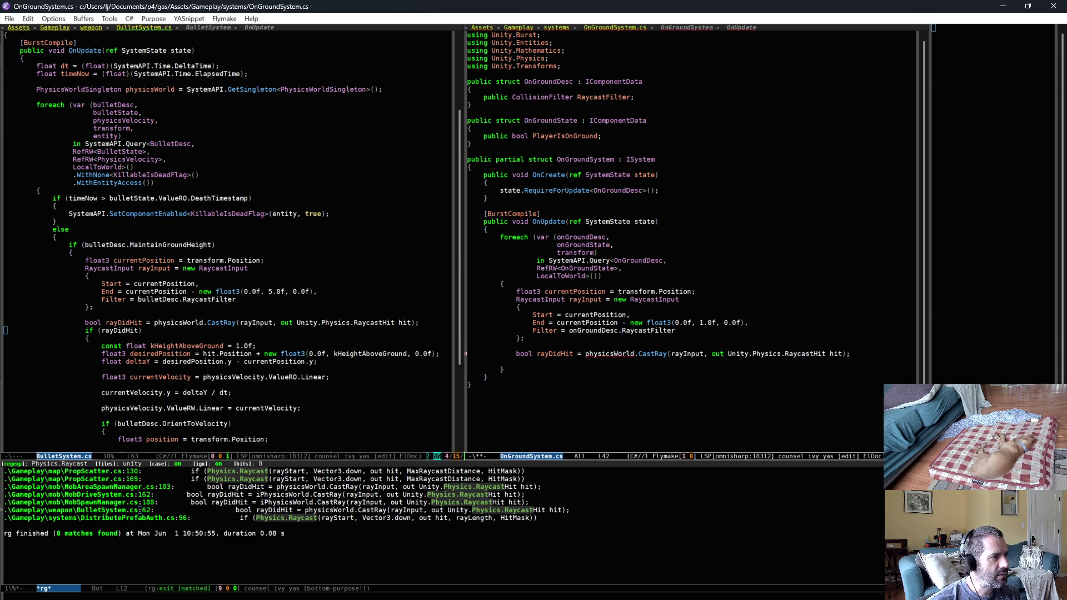
triple_click(88, 89)
key("alt+w")
Paste the PhysicsWorldSingleton lookup at the start of OnGroundSystem's OnUpdate
left_click(567, 232)
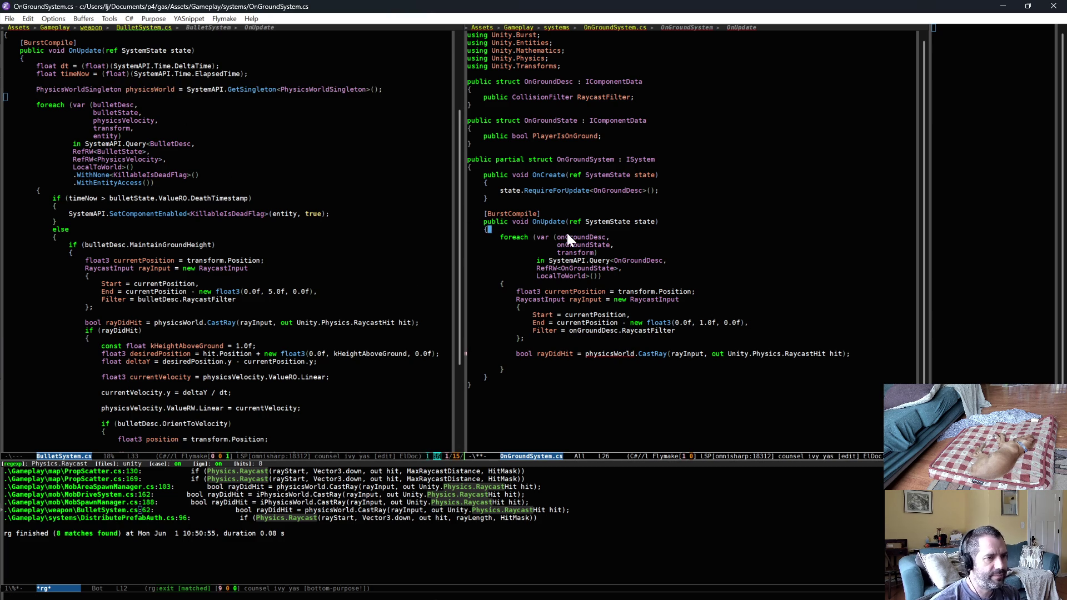
key("Return")
key("ctrl+y")
Add 'onGroundState.ValueRW.PlayerIsOnGround = rayDidHit;' after the raycast and save OnGroundSystem.cs
left_click(629, 378)
key("Tab")
key("Return")
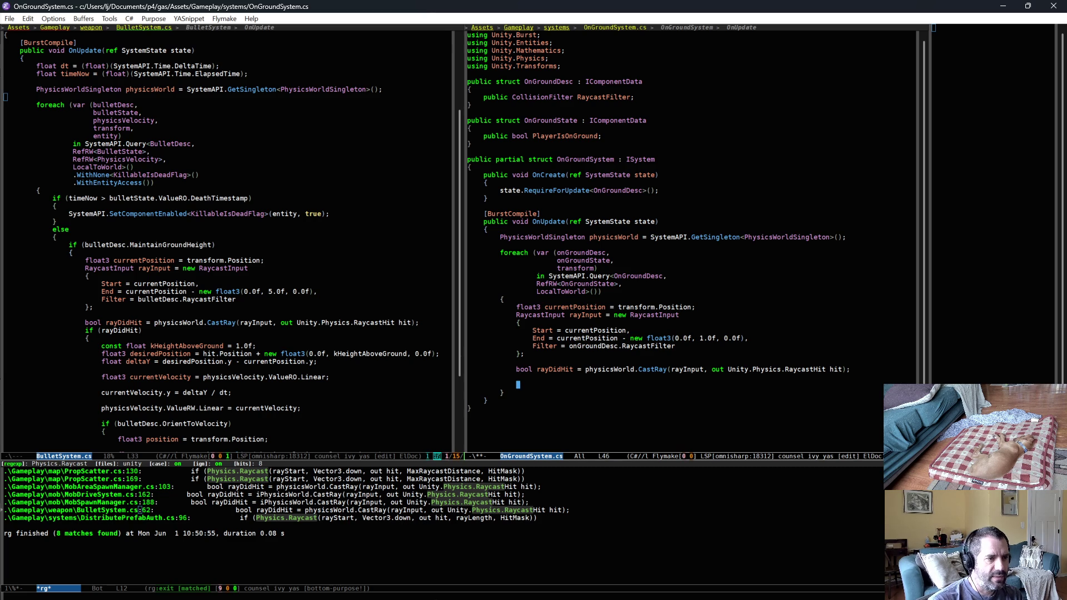
type("onGroundState.")
key("Down")
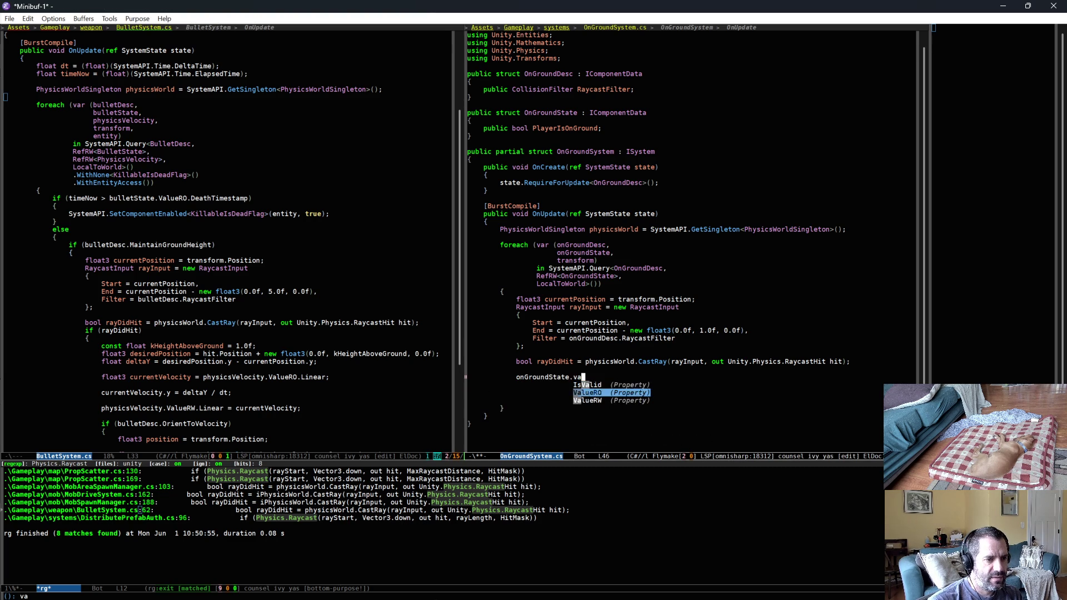
key("Return")
type("=")
key("BackSpace")
key("BackSpace")
key("BackSpace")
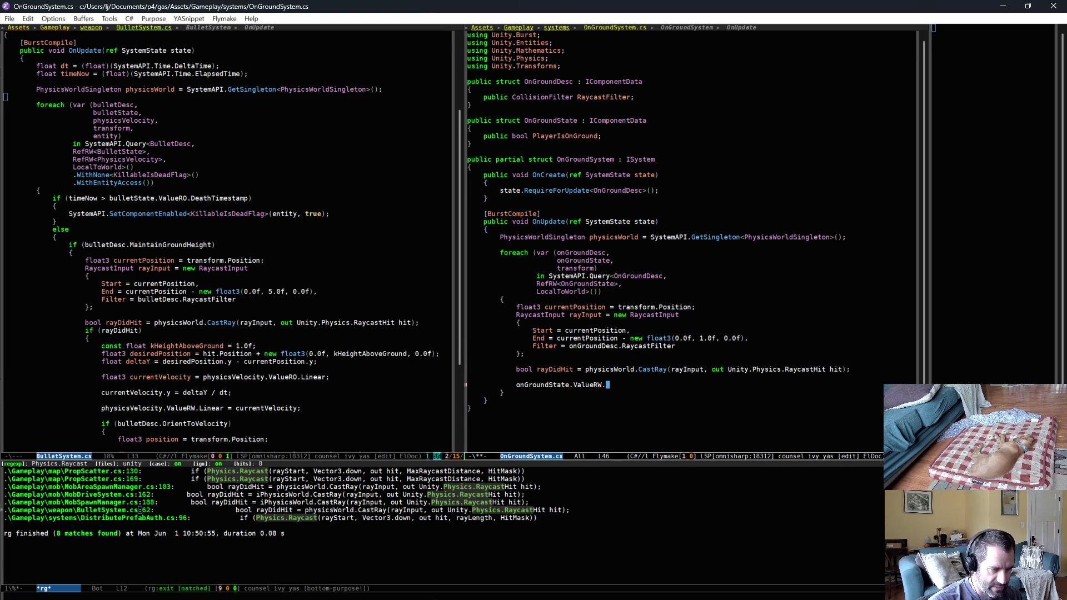
key("Down")
key("Down")
key("Return")
type("= rayDidHit;")
key("ctrl+x")
key("ctrl+s")
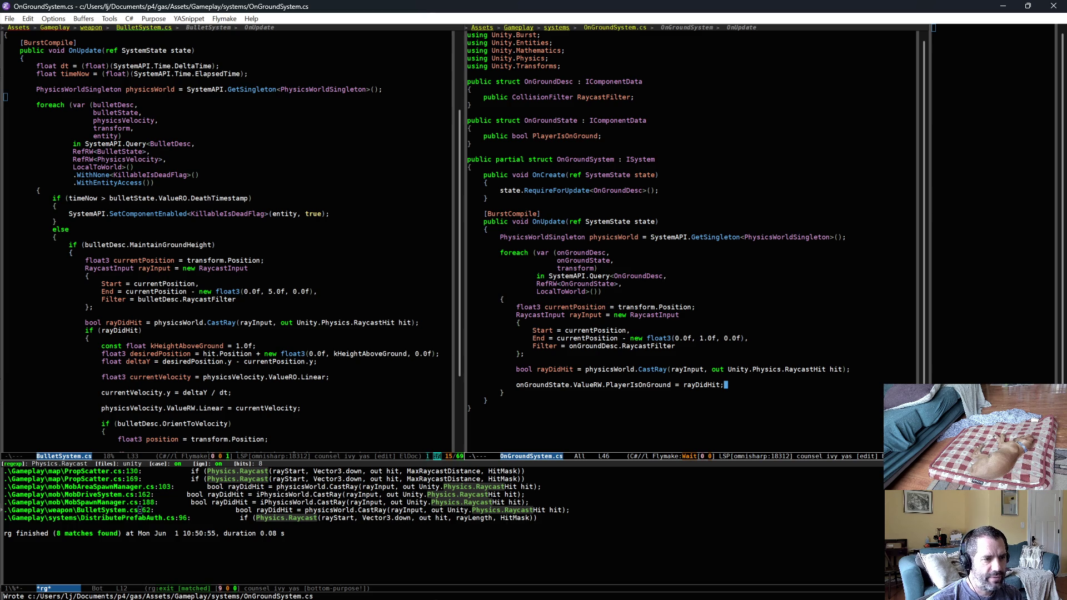
Review the currentPosition uses and the rayDidHit line in the raycast code
double_click(589, 304)
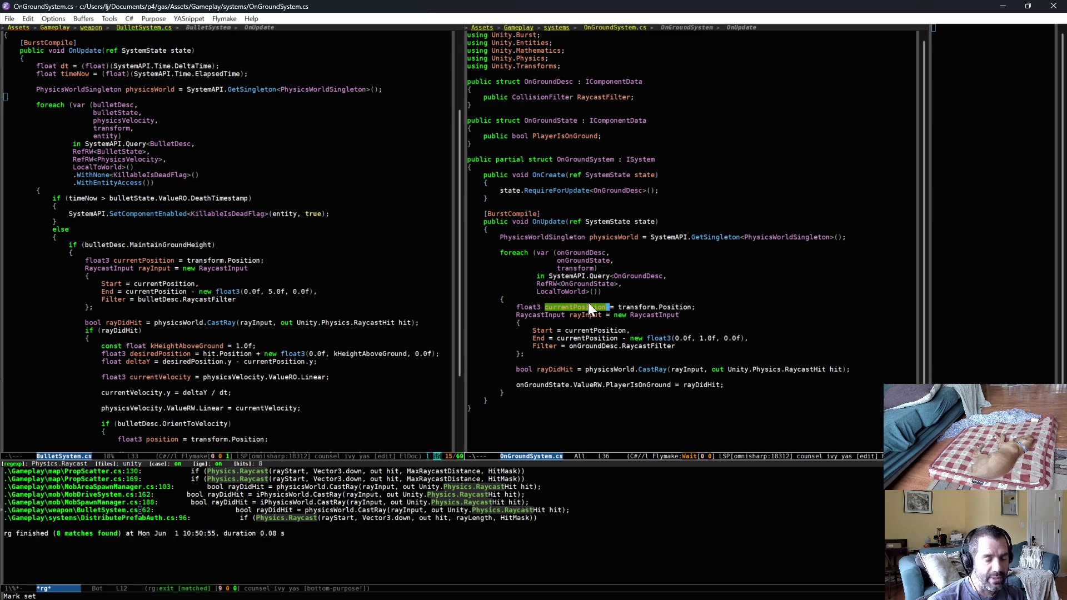
key("ctrl+equal")
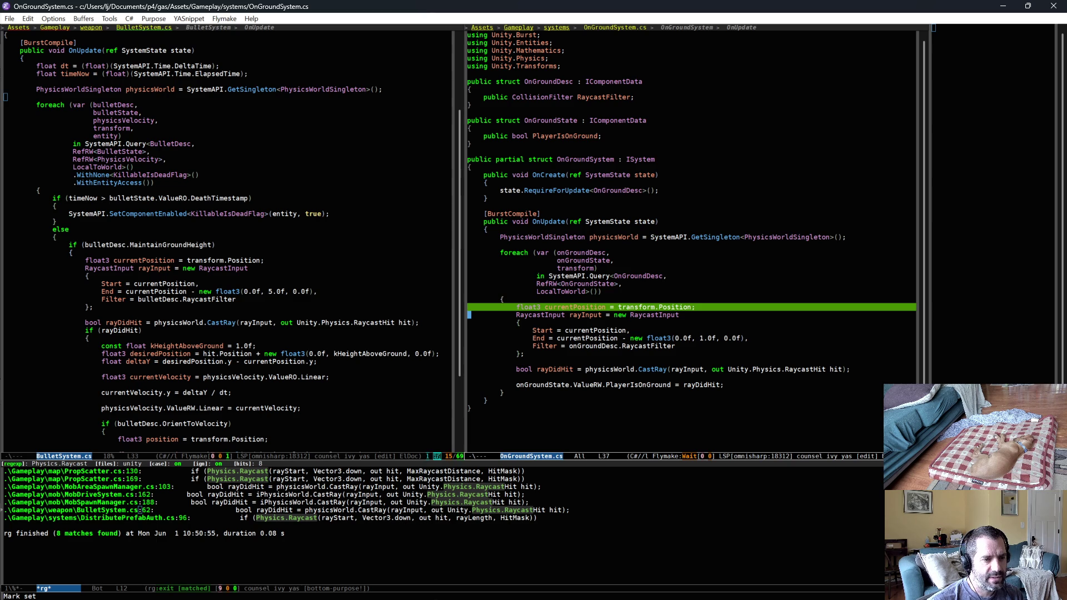
left_click(578, 338)
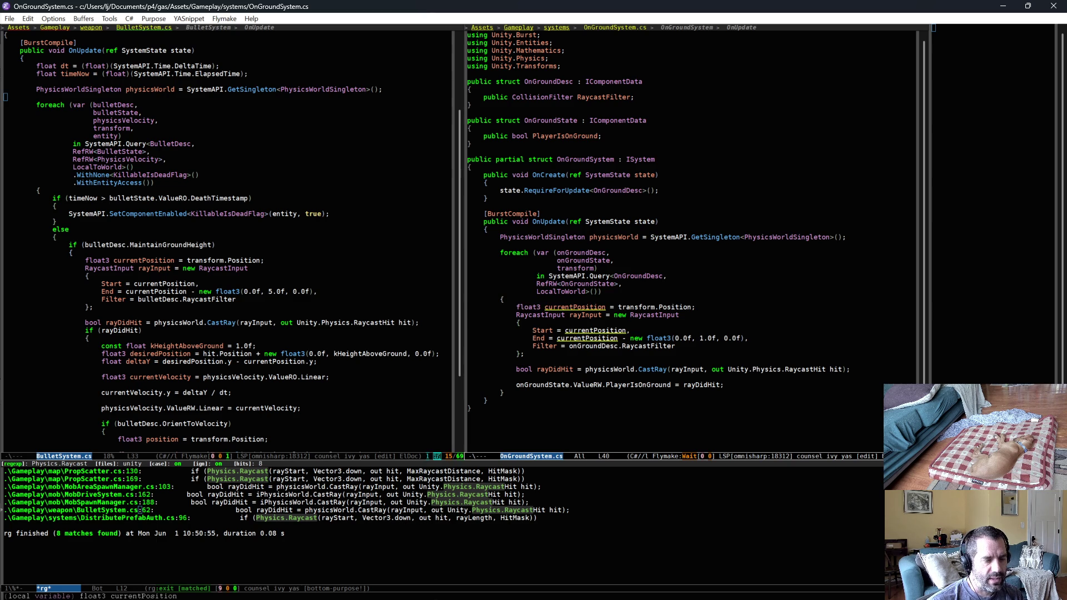
left_click(578, 369)
key("ctrl+space")
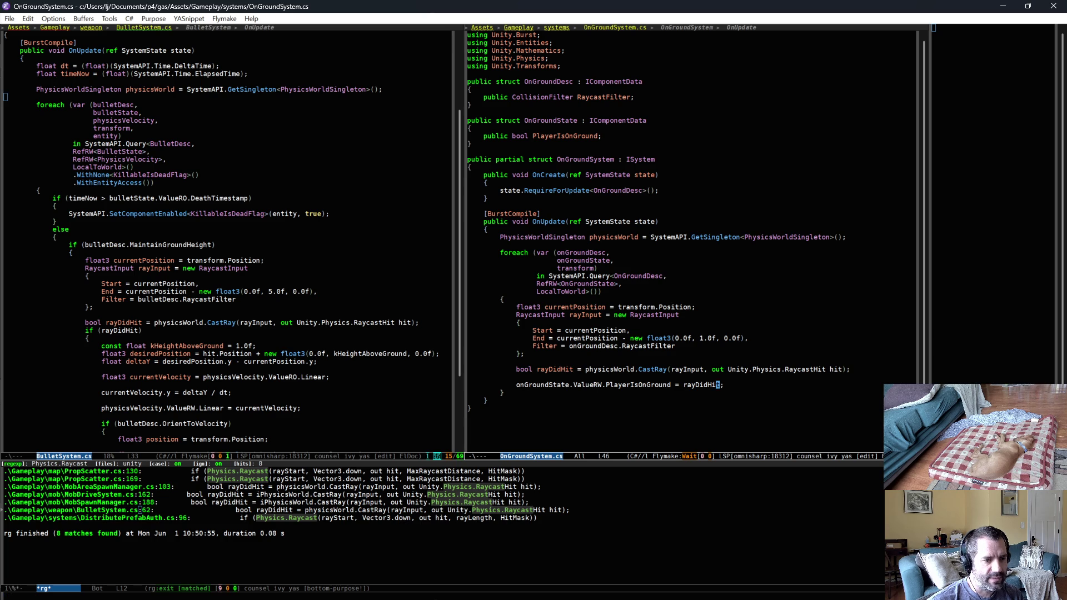
left_click(761, 409)
left_click(763, 430)
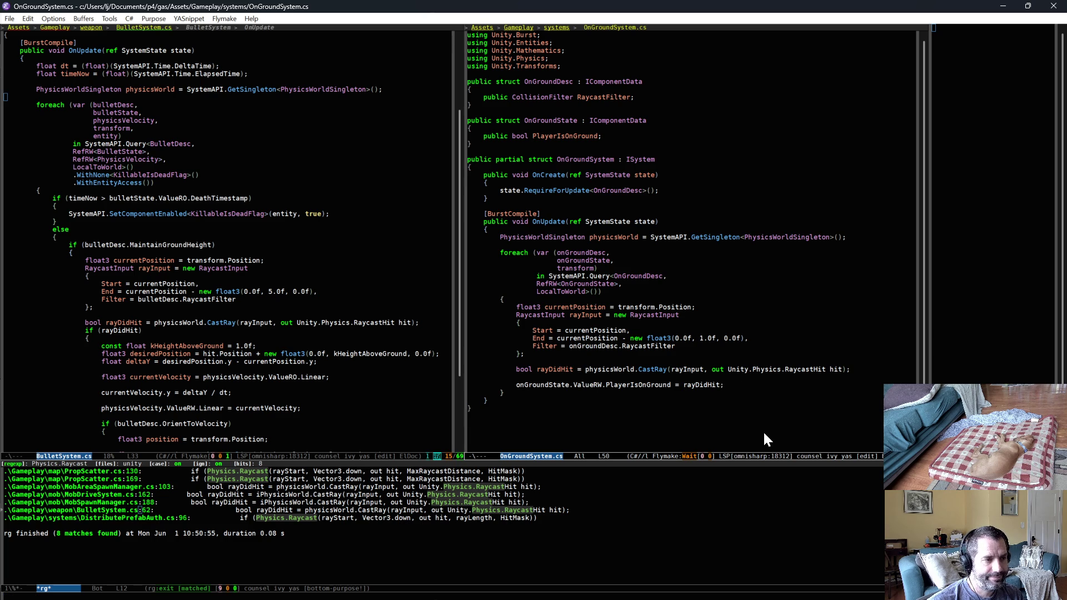
Add a 'public float GroundDistance;' field to OnGroundDesc below RaycastFilter
left_click(671, 103)
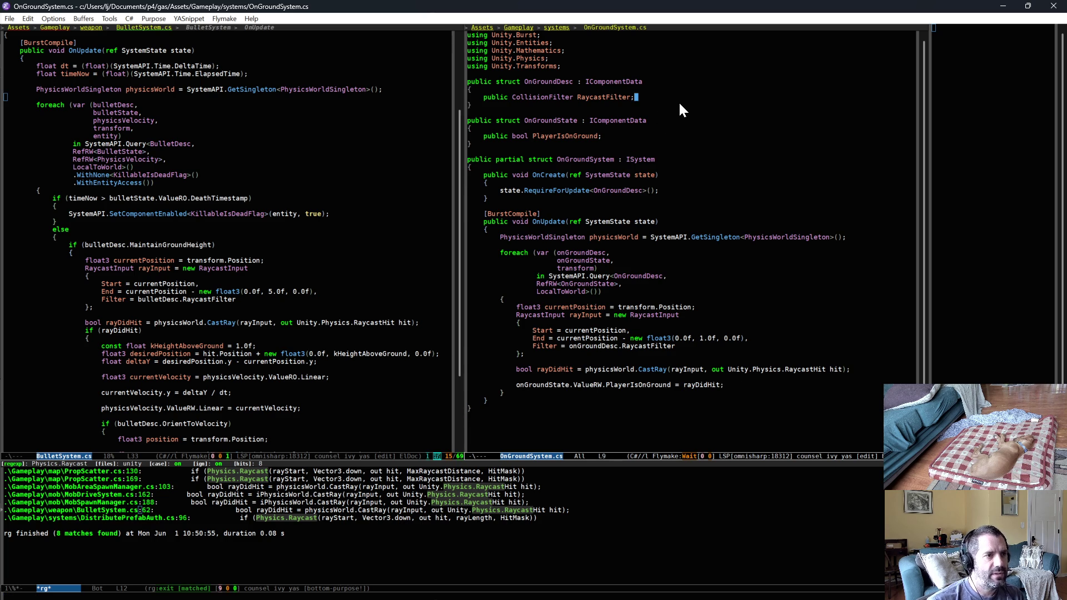
key("Up")
key("End")
key("Return")
type("public fl")
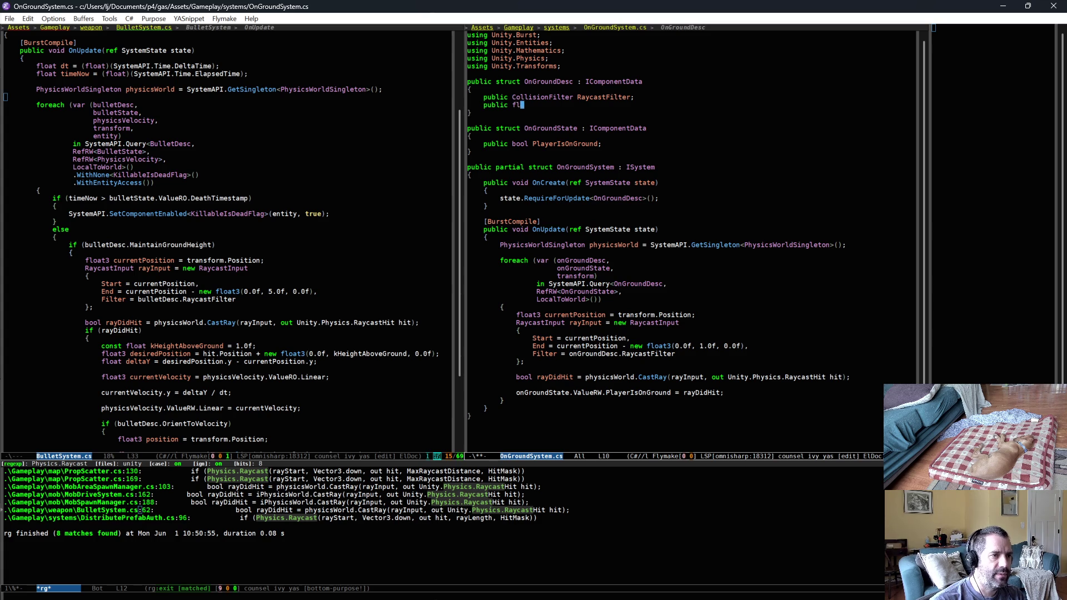
type("oat GroundDistance;")
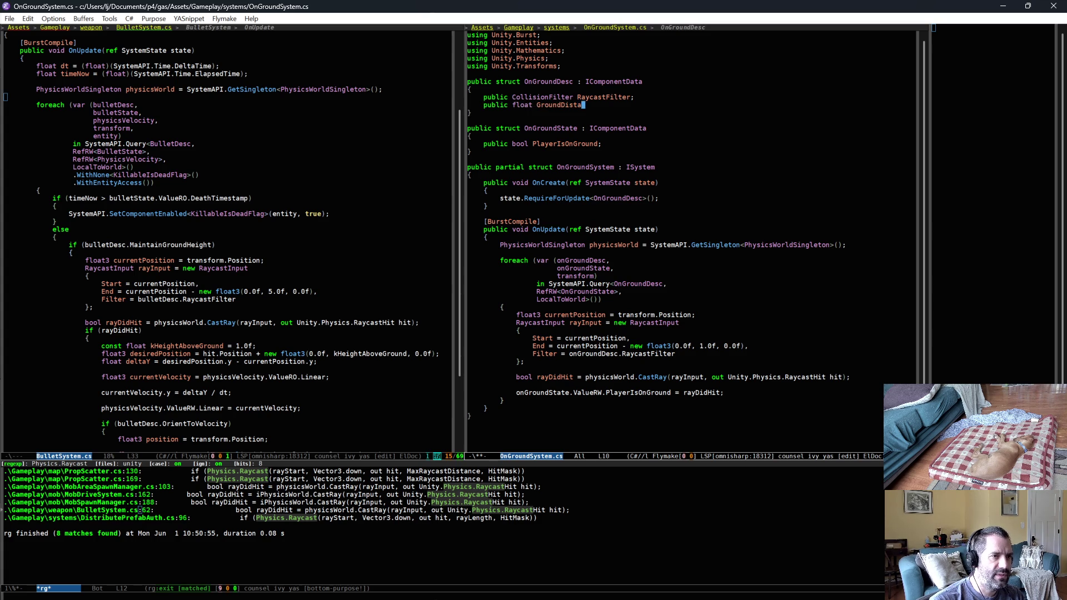
Replace the hardcoded 1.0f ray end offset with onGroundDesc.GroundDistance and save OnGroundSystem.cs
left_click(709, 346)
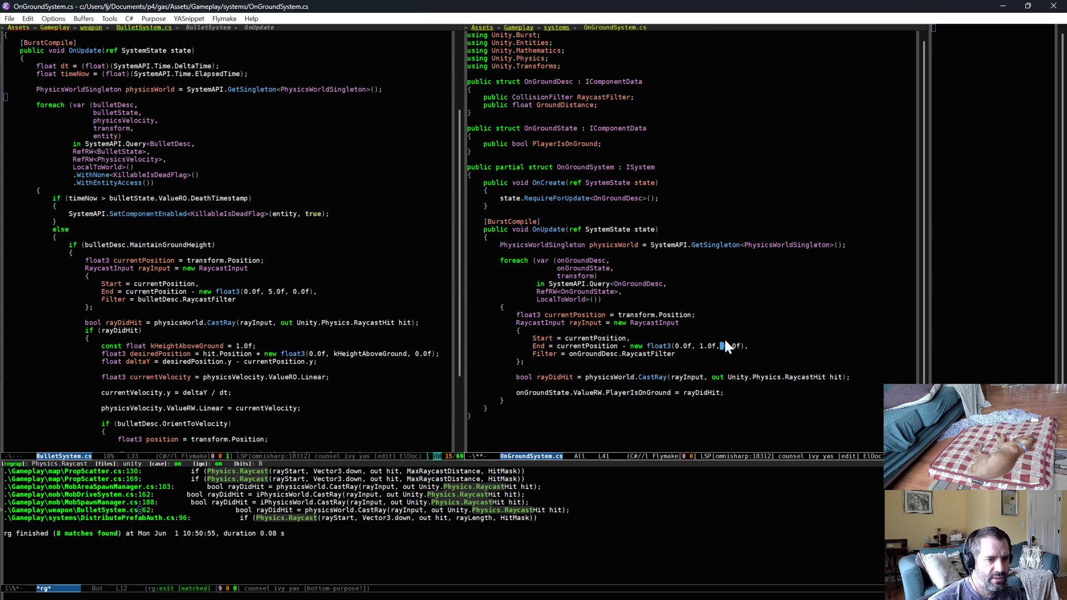
key("BackSpace")
key("BackSpace")
key("Delete")
key("Delete")
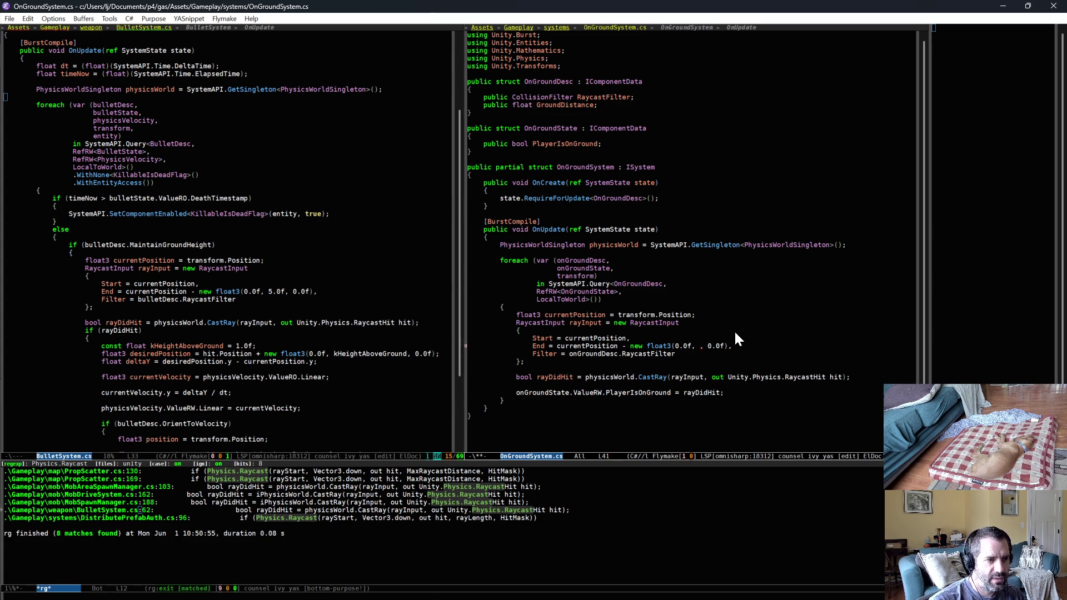
type("onGroundDesc.")
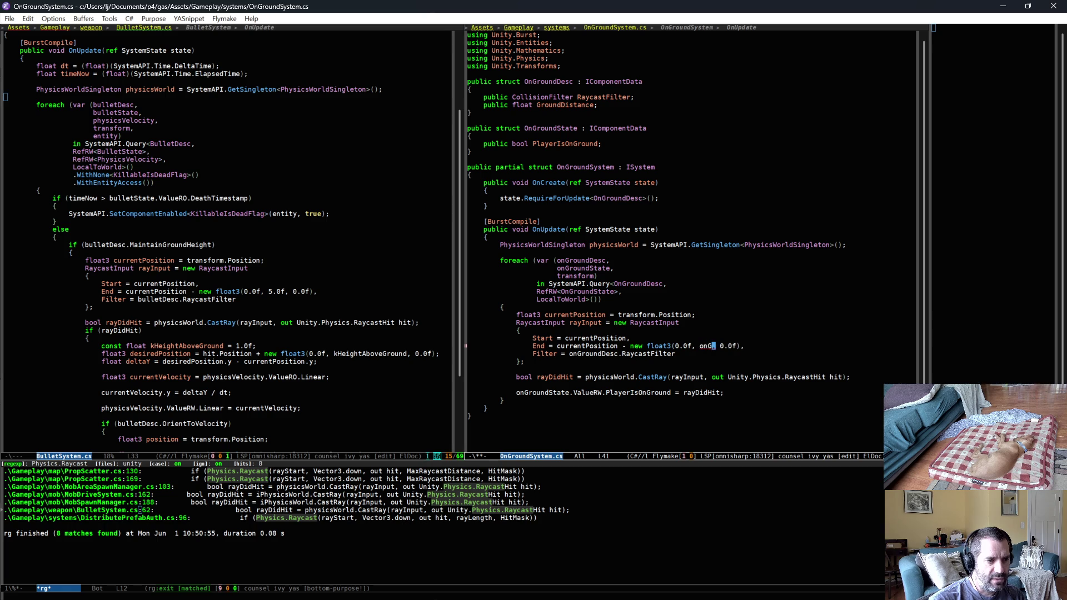
type("G")
key("Return")
key("ctrl+e")
key("ctrl+x")
key("ctrl+s")
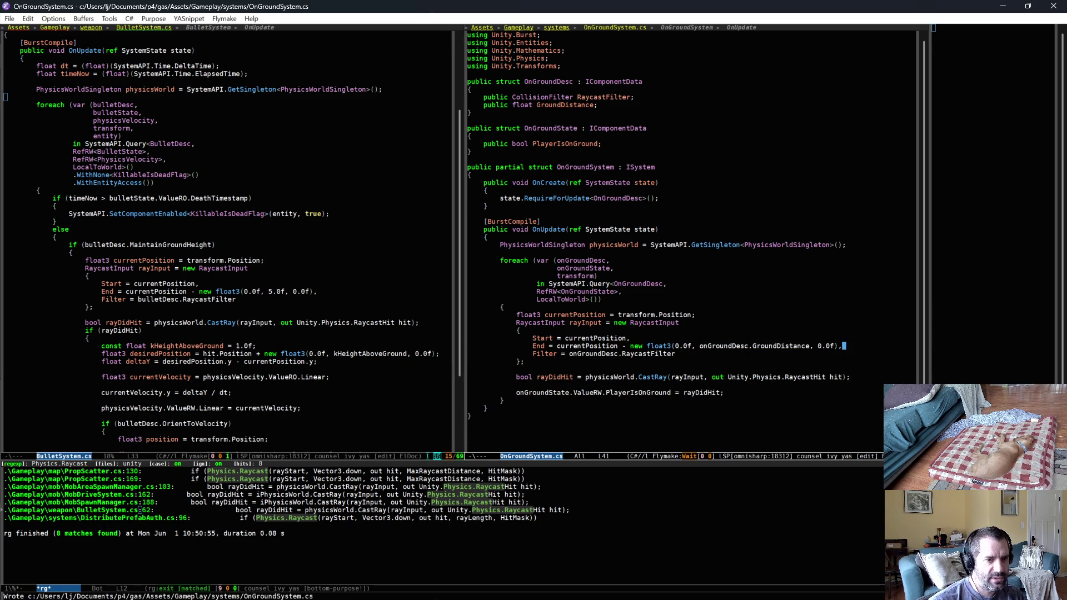
left_click(322, 235)
key("ctrl+x")
In OnGroundAuth.cs, add 'public float GroundDistance = 1.0f;' below RaycastCollidesWith
type("bOnGroundAuth")
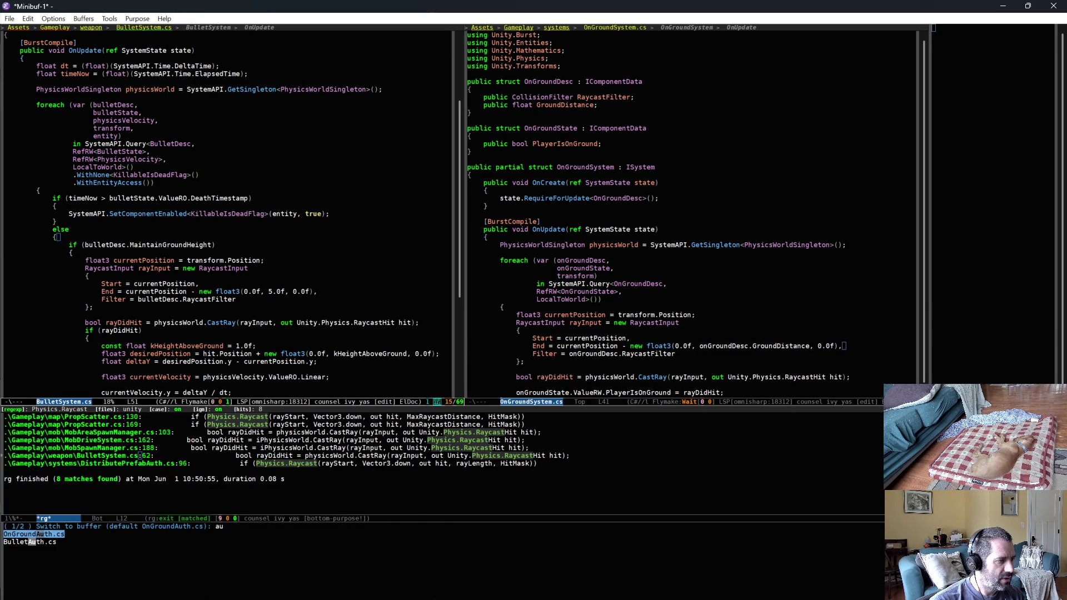
key("Return")
left_click(248, 81)
key("Return")
type("public float")
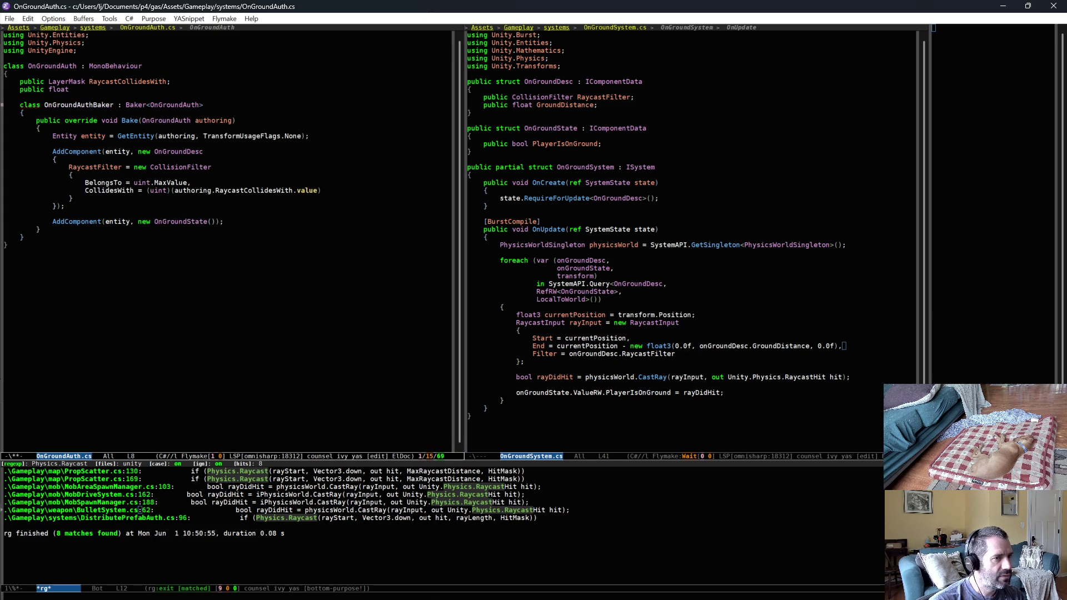
type(" GroundDis")
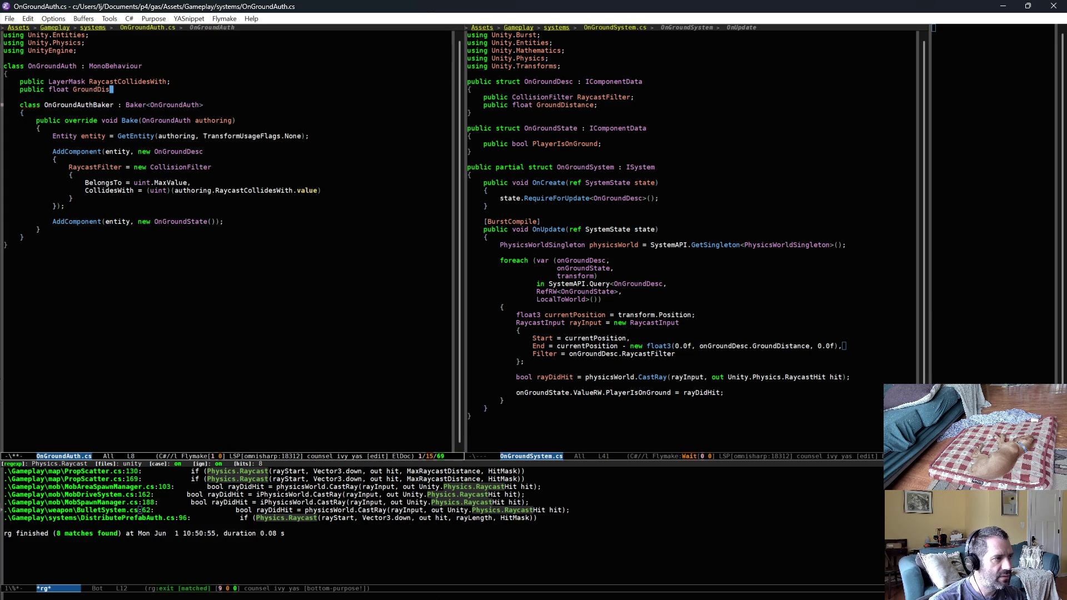
type("tance = 1.0f;")
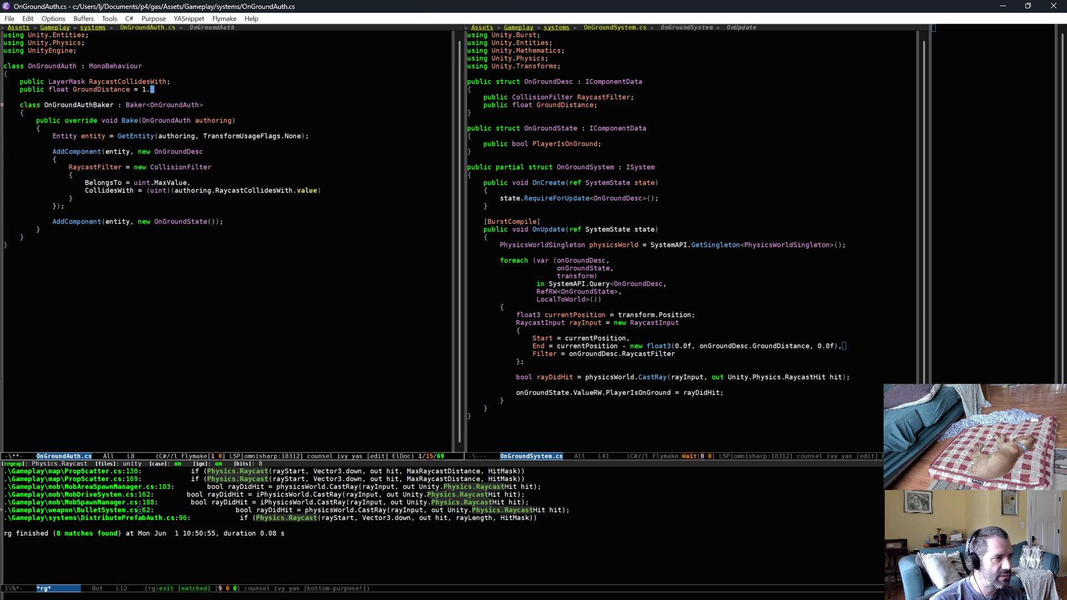
Add a [Tooltip] explaining how far the ground check casts down from the player, and save
key("Up")
key("End")
key("Return")
type("/")
key("BackSpace")
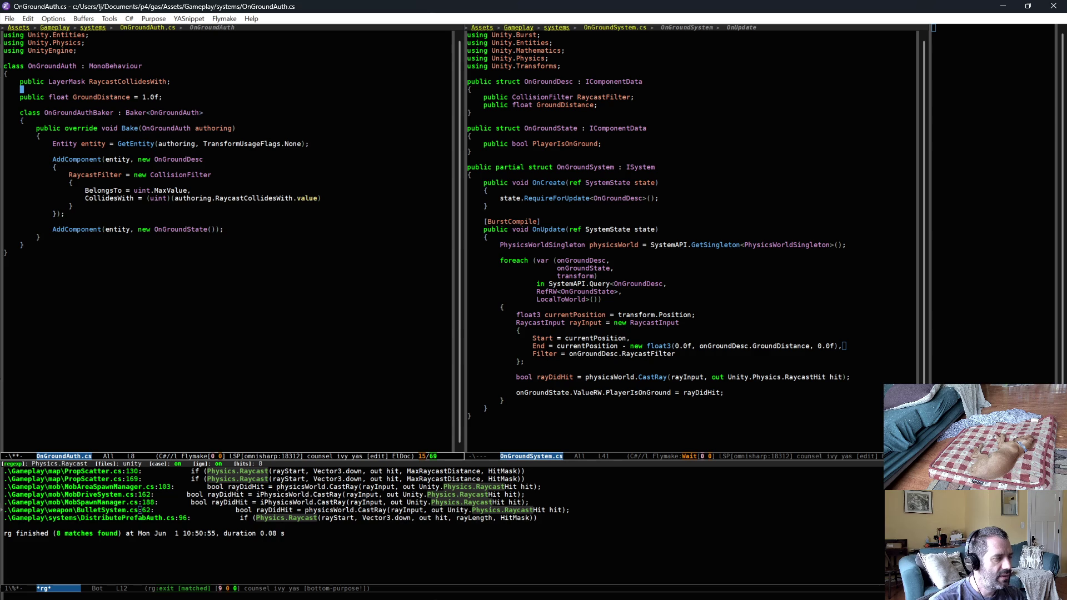
key("ctrl+c")
key("ampersand")
key("ctrl+s")
type("tooltip")
key("Return")
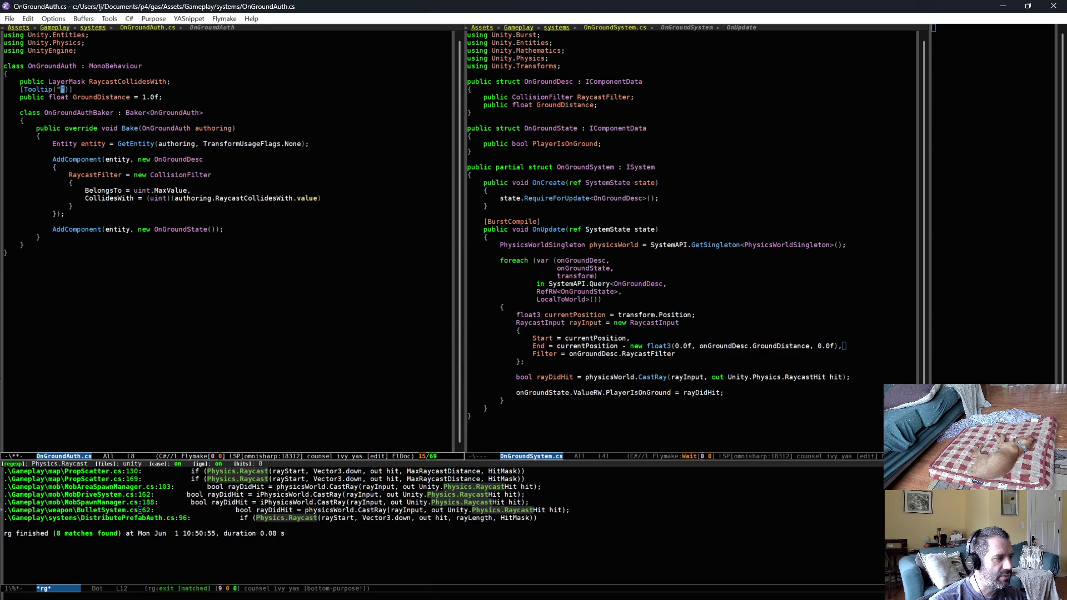
type("This is ")
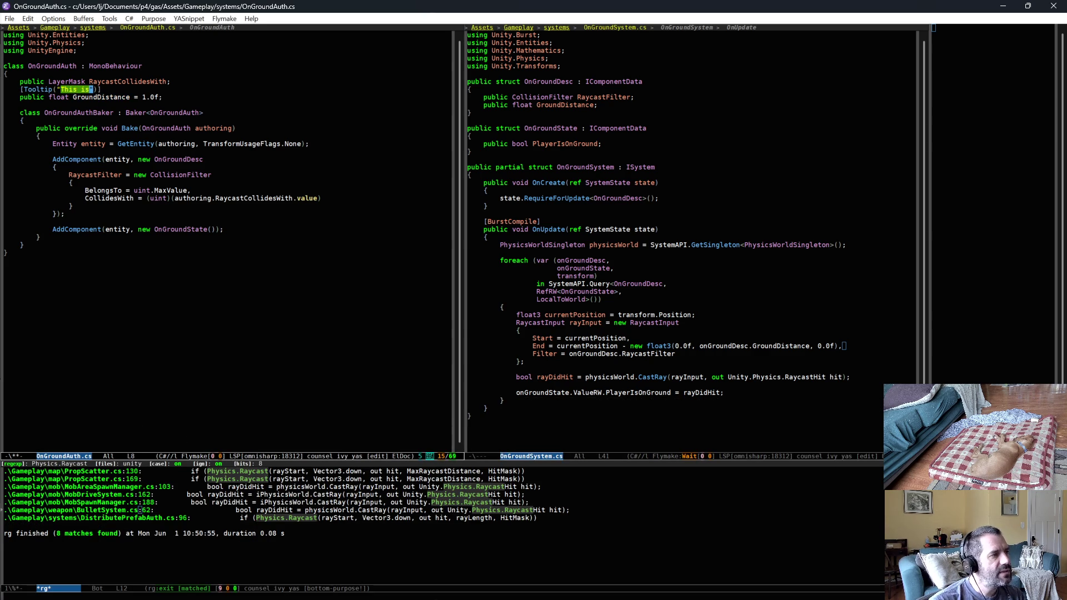
type("how far we cast ")
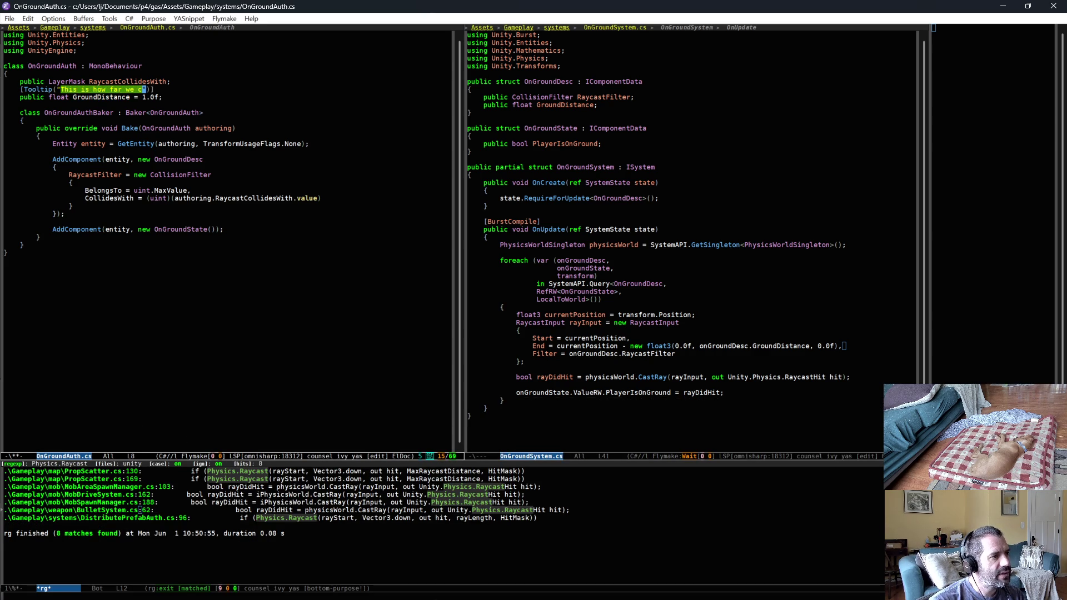
type("down from the player")
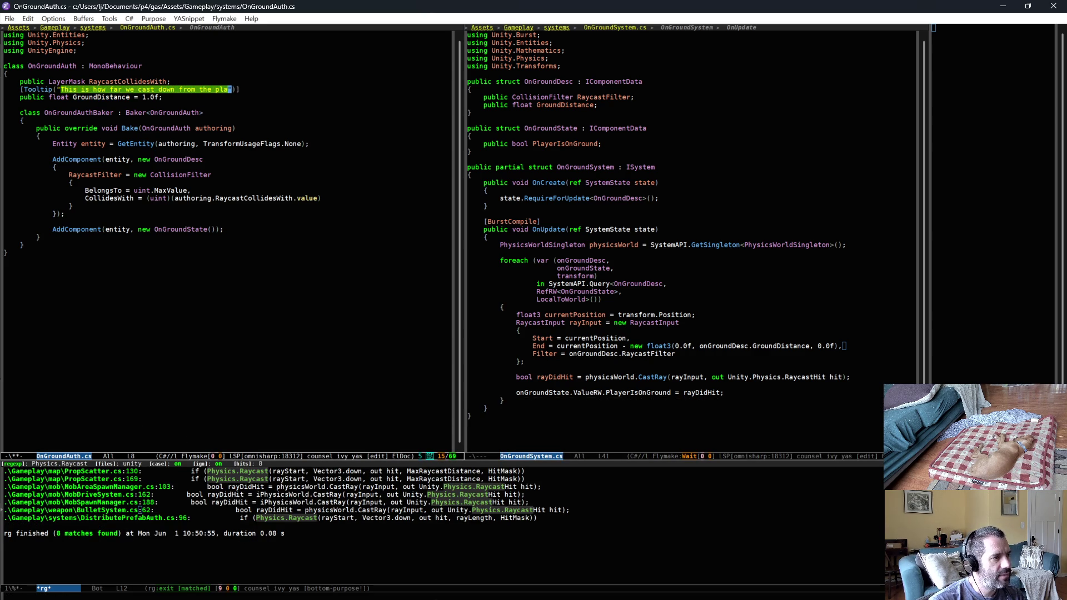
type("'s p")
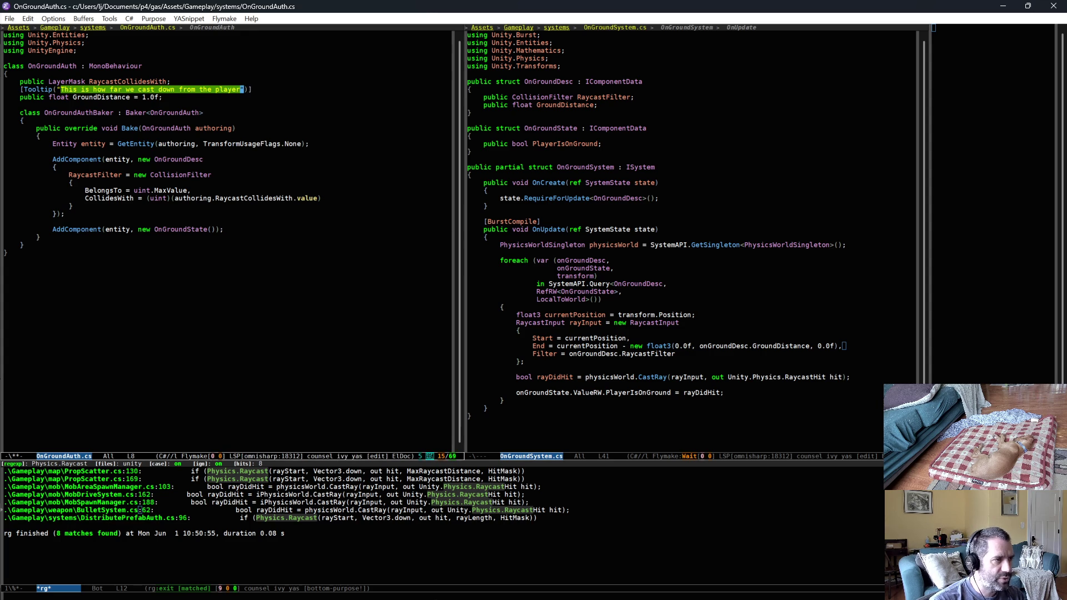
type("osition. If we don")
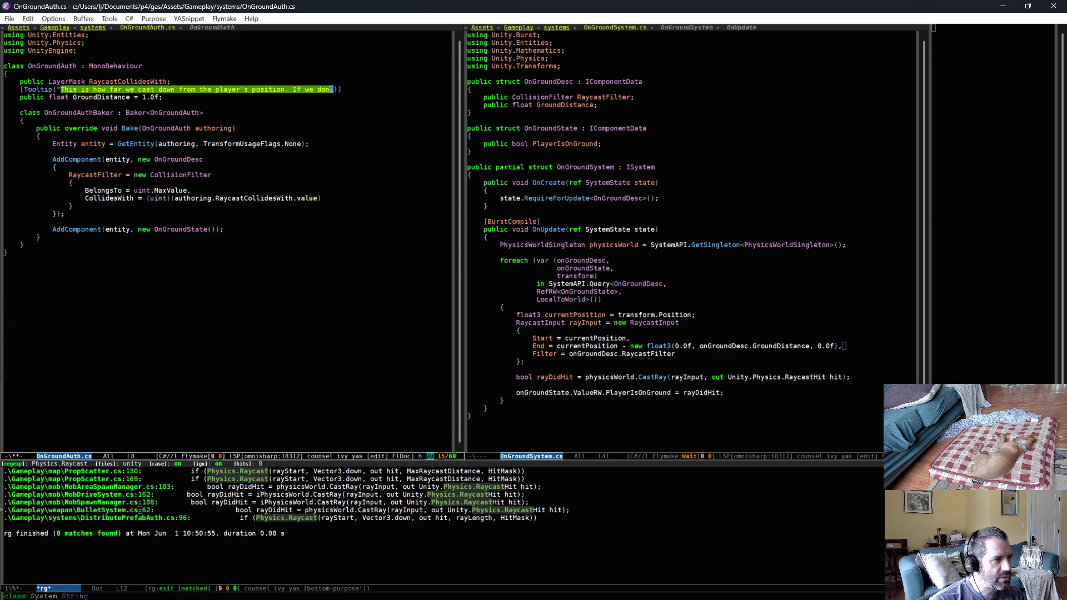
type("'t hit ground within this distance, we consider the player in the air.")
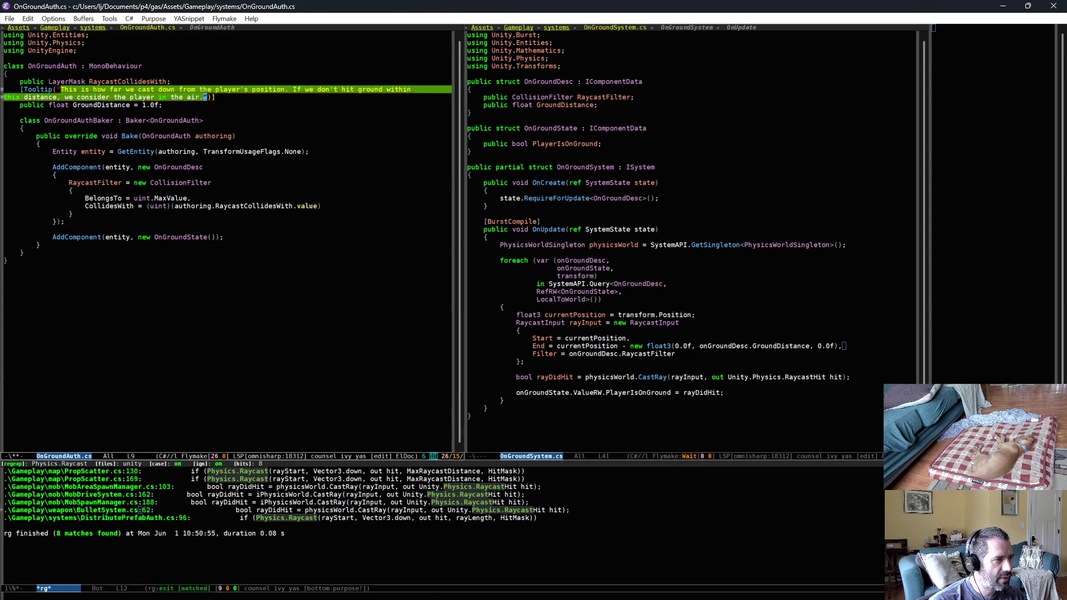
key("alt+asciicircum")
key("ctrl+x")
key("ctrl+s")
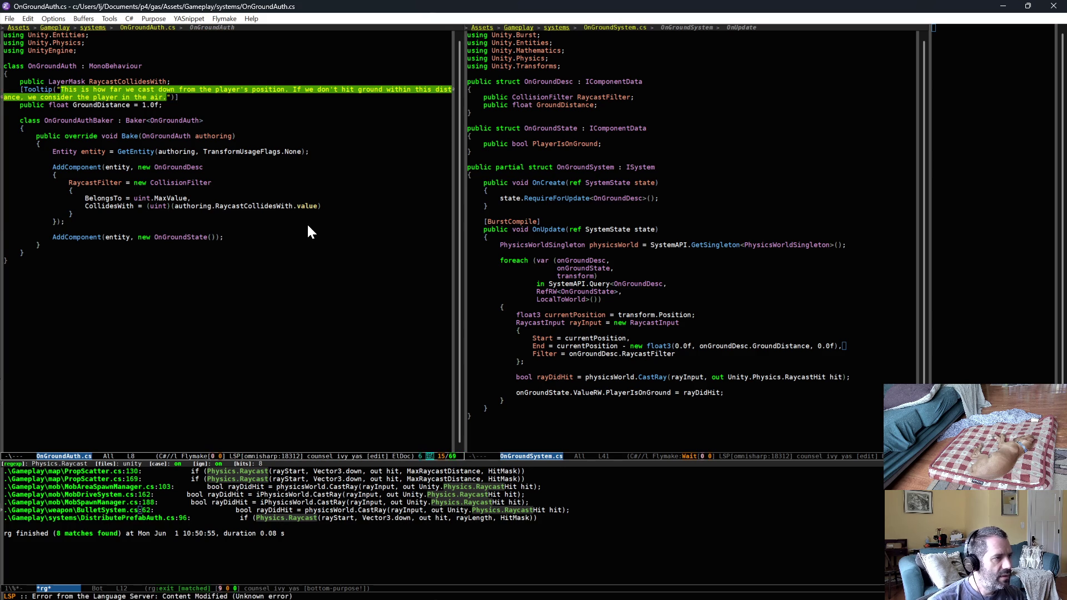
Bake 'GroundDistance = authoring.GroundDistance' into OnGroundDesc after the filter initializer, and save
left_click(312, 228)
left_click(384, 205)
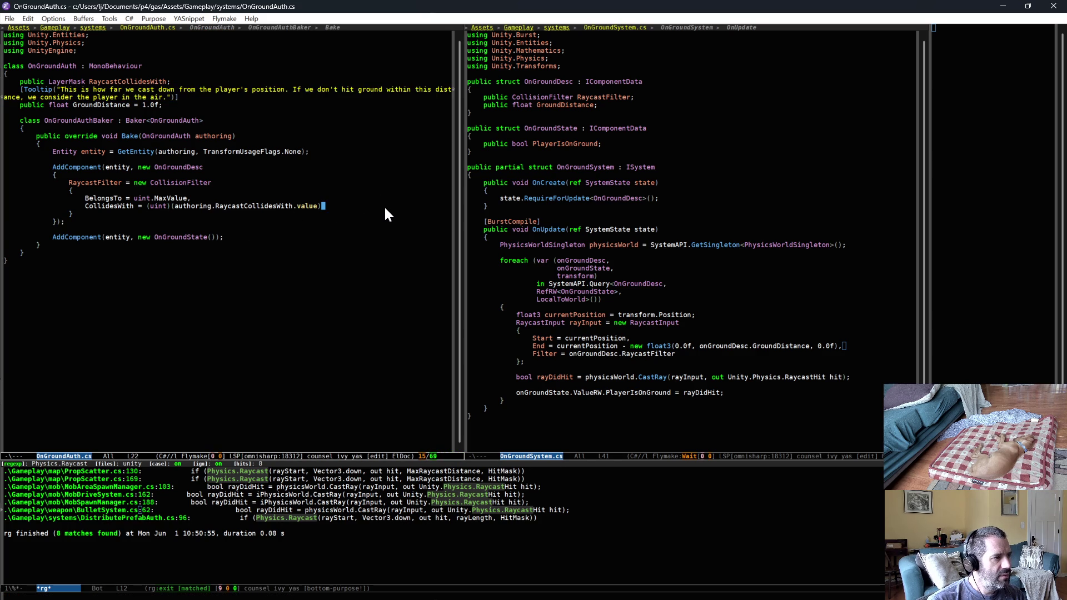
key("Down")
type(",")
key("Return")
type("GroundDistance ")
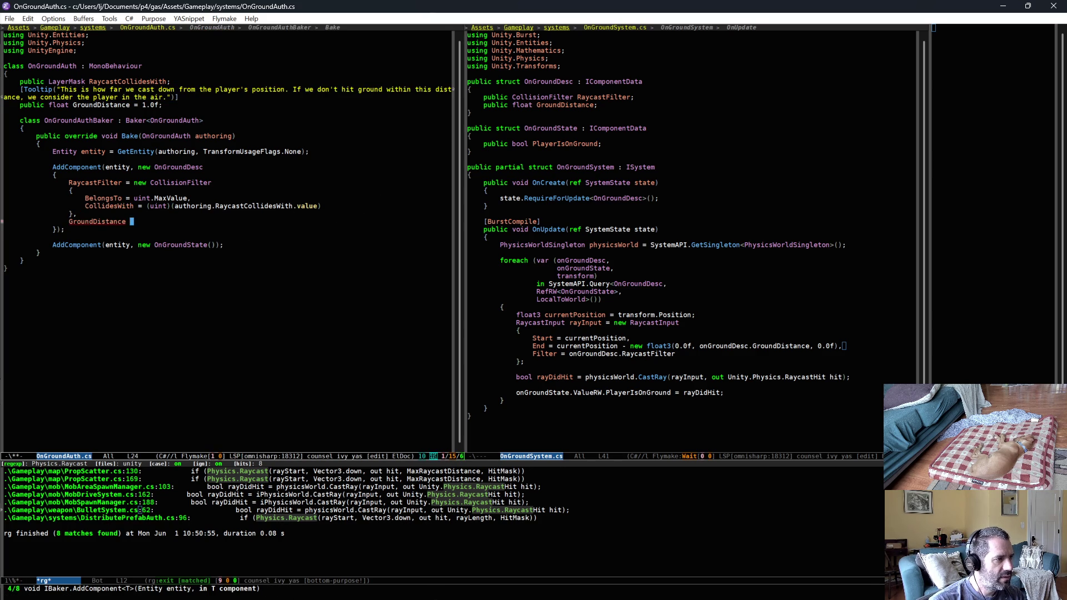
type("= authoring.GroundDistance")
key("ctrl+x")
key("ctrl+s")
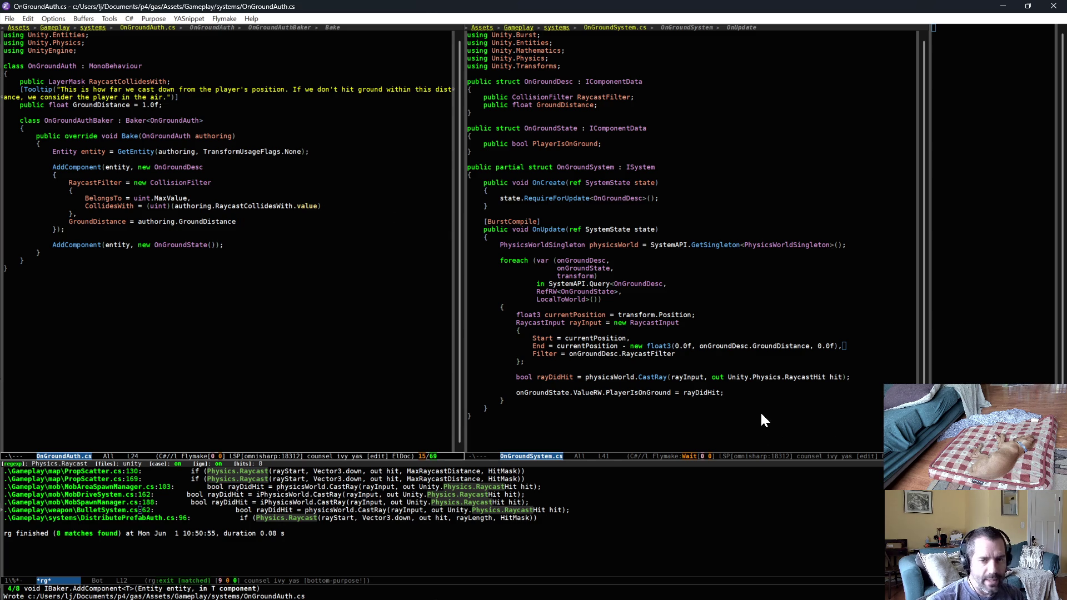
left_click(797, 421)
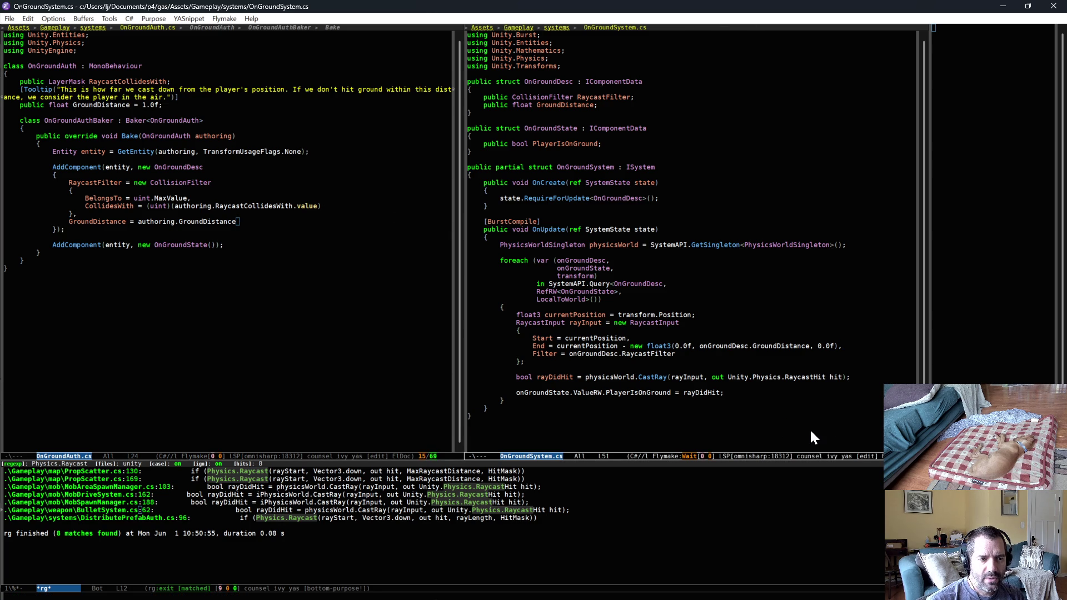
key("ctrl+x")
In PlayerSystem.cs, add onGroundState to the foreach and OnGroundState to the query
type("bPlayer")
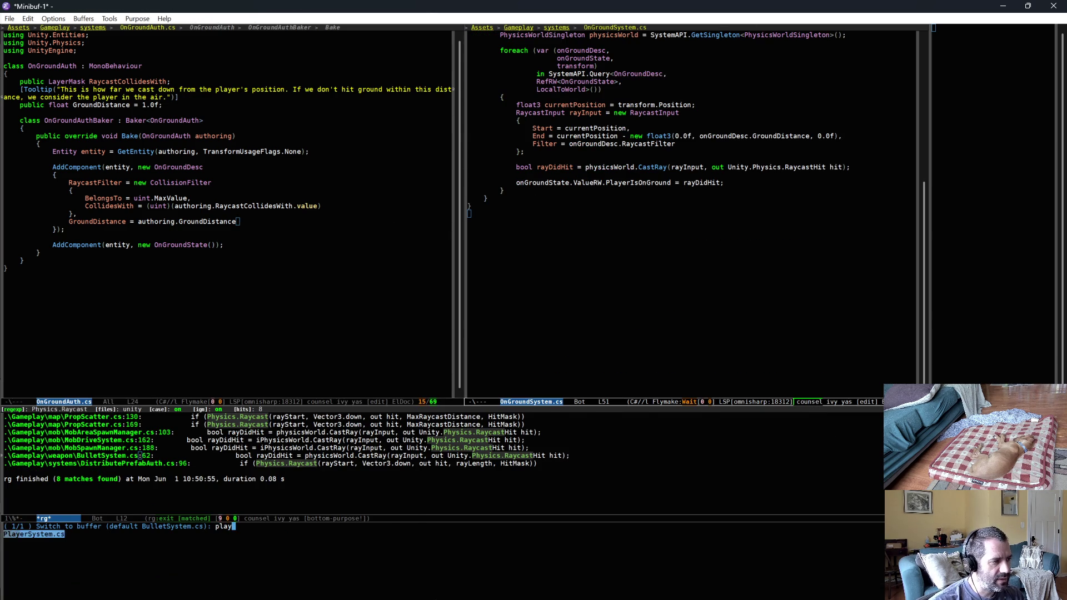
key("Return")
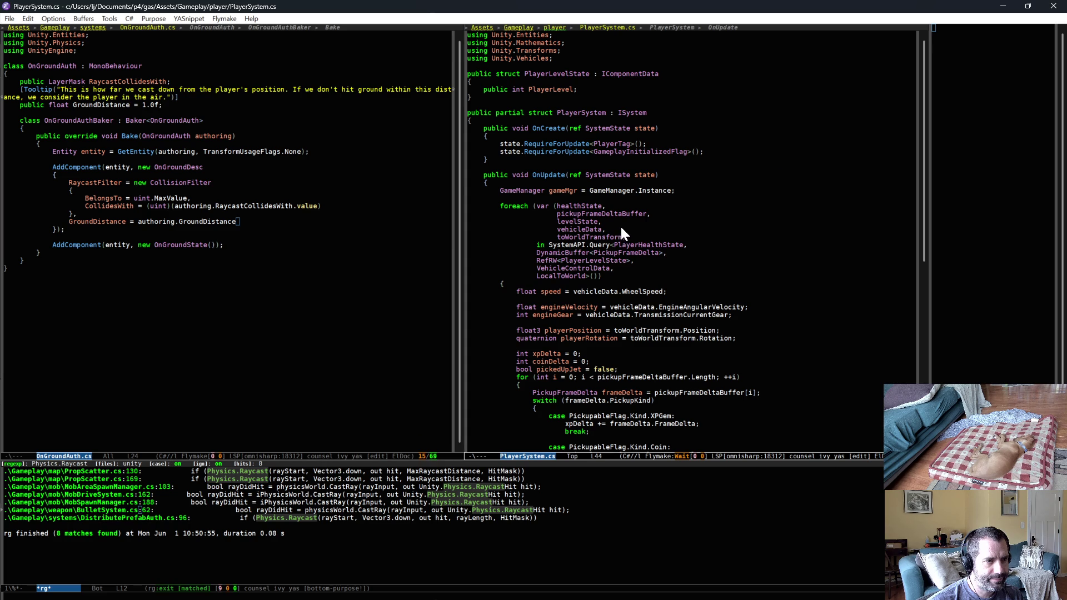
key("Return")
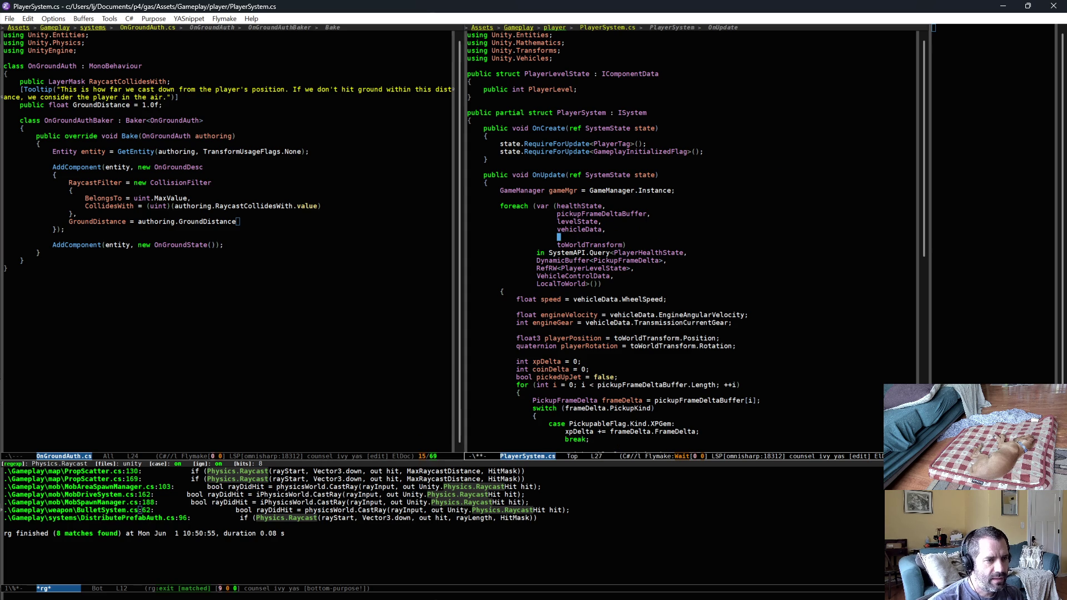
type("onGroundState,")
key("Down")
key("Down")
key("Down")
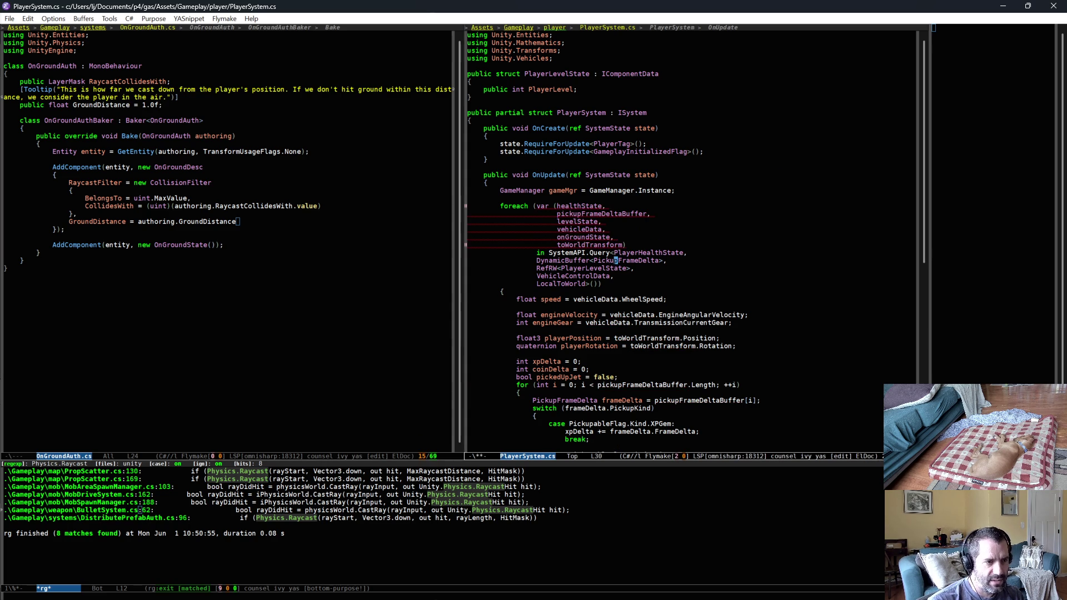
key("Return")
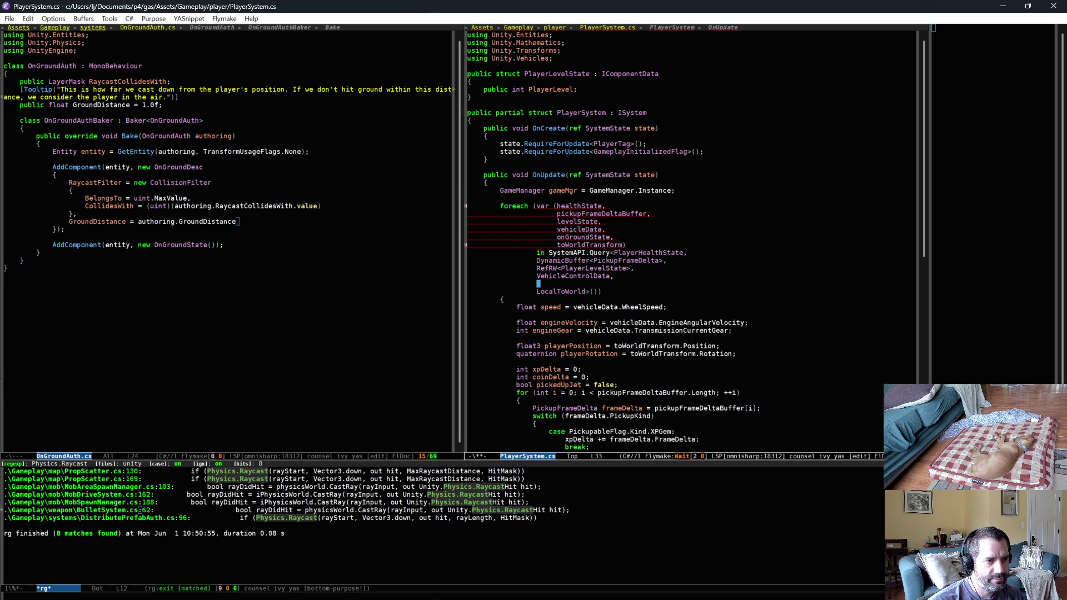
type("OnGroundState,")
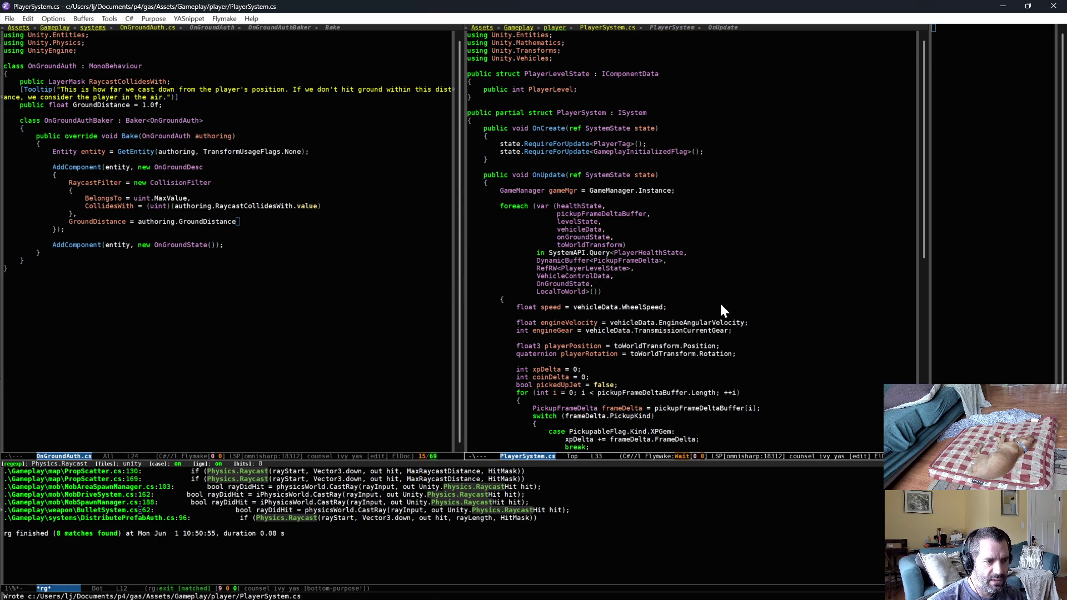
Pass onGroundState.PlayerIsOnGround as a new argument to update_player_from_system and save
scroll(719, 301, "down", 3)
scroll(722, 306, "down", 7)
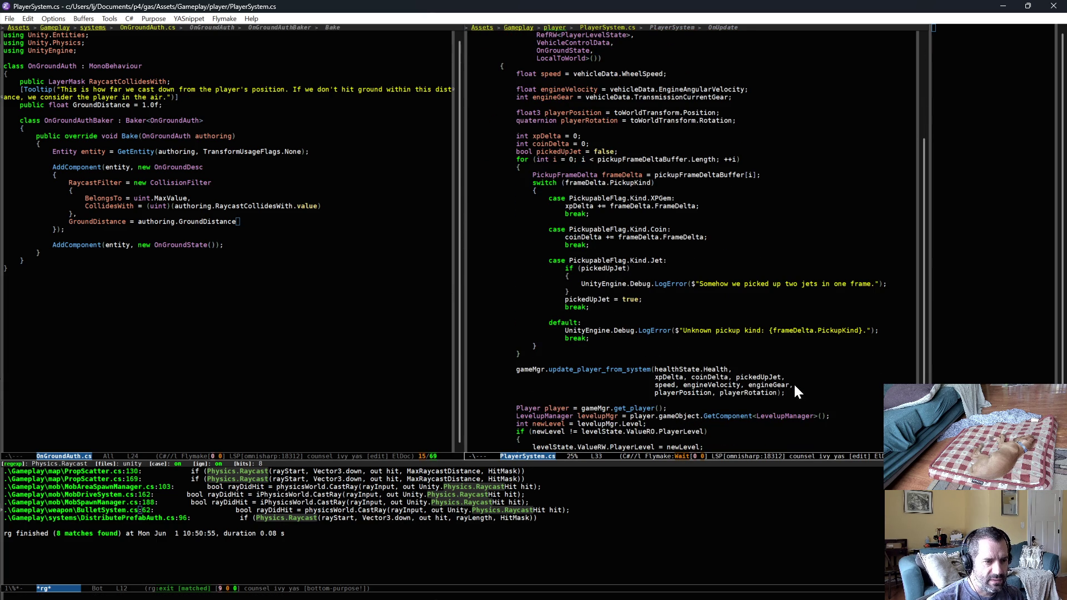
type(", on")
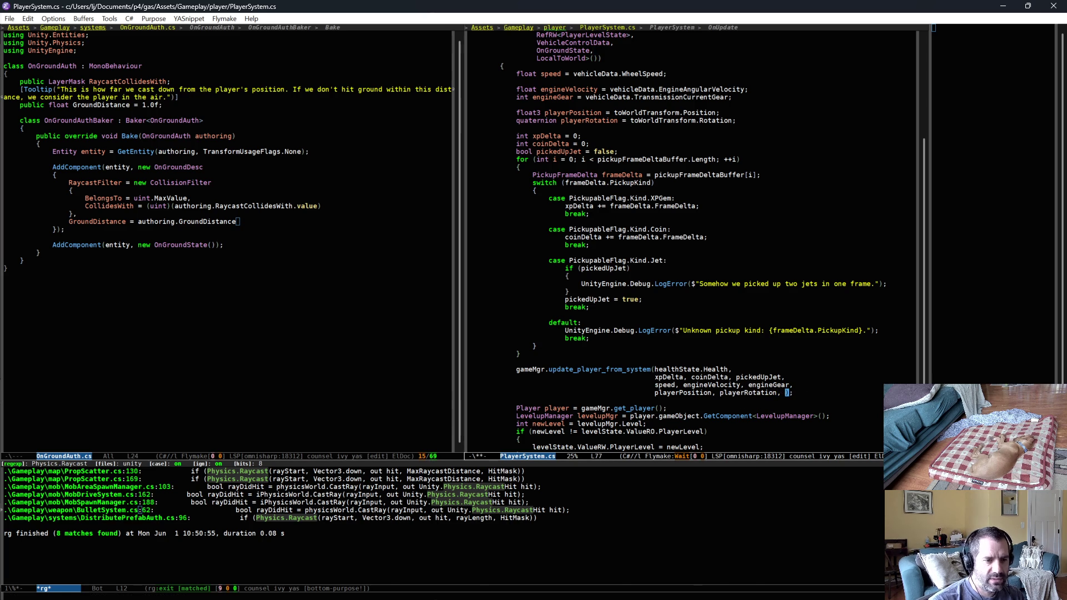
type("GroundState.")
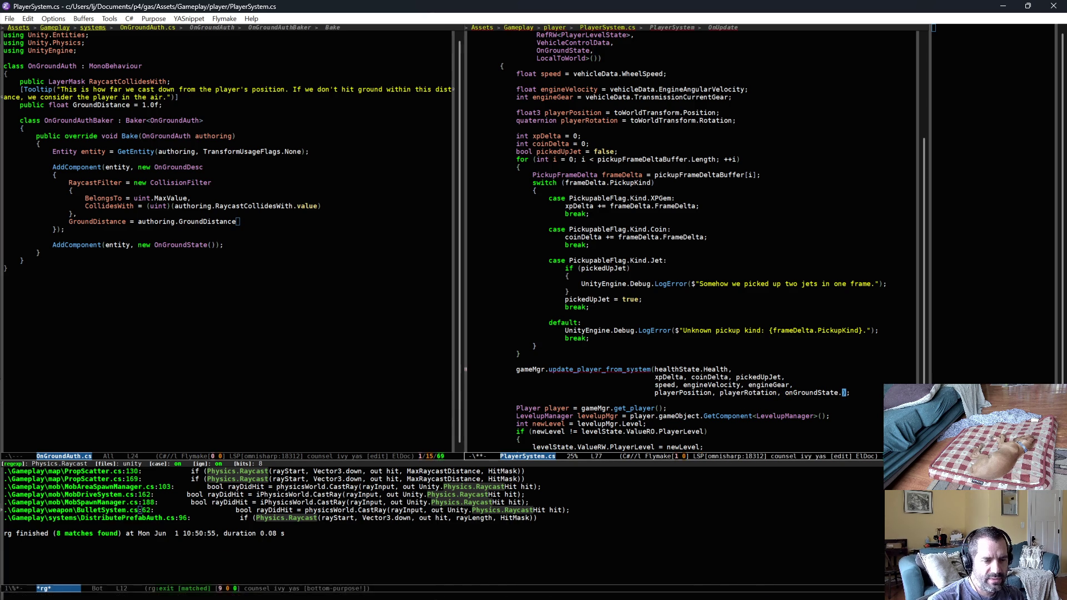
type("g")
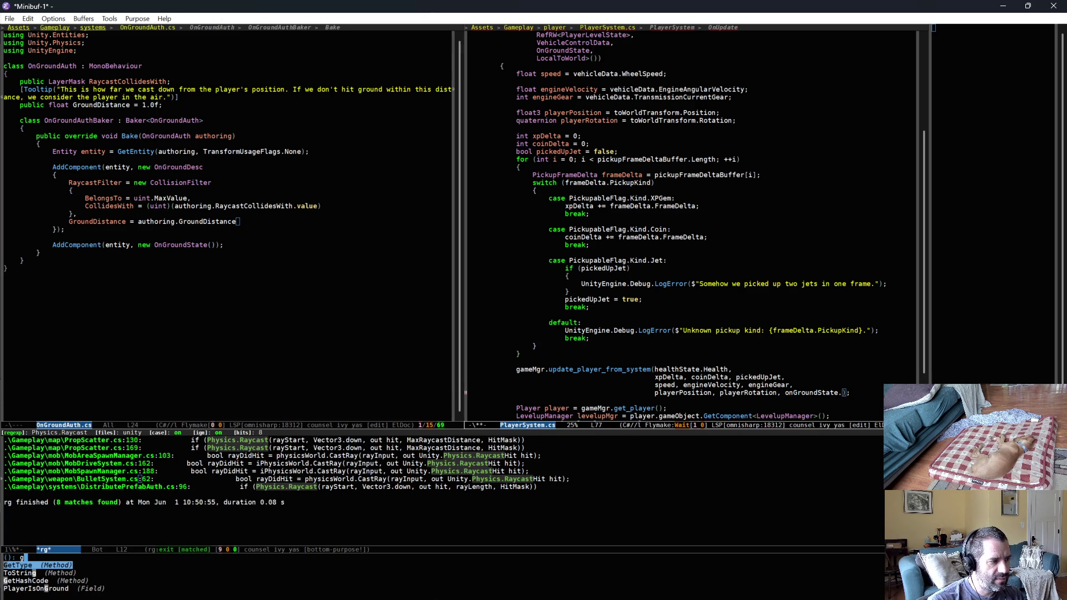
key("Down")
key("Down")
key("Down")
key("Return")
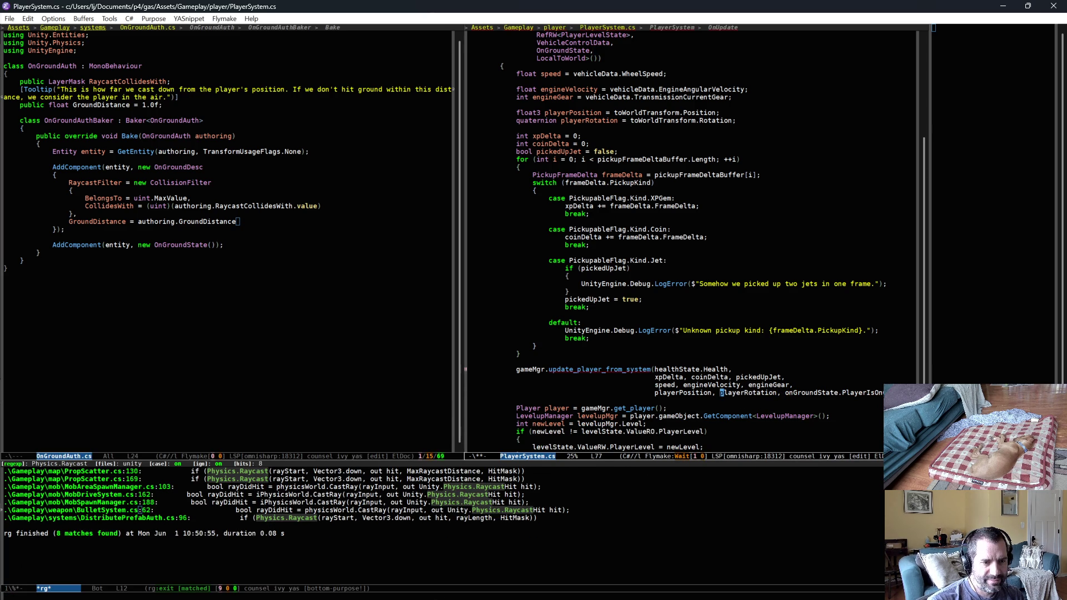
key("Right")
key("Return")
key("ctrl+x")
key("ctrl+s")
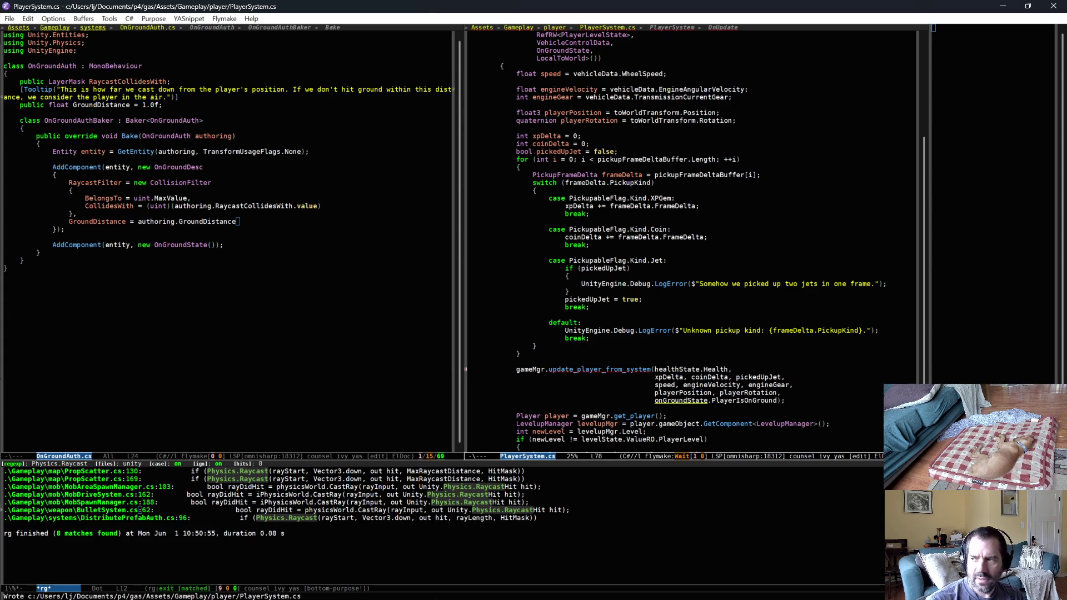
left_click(644, 377)
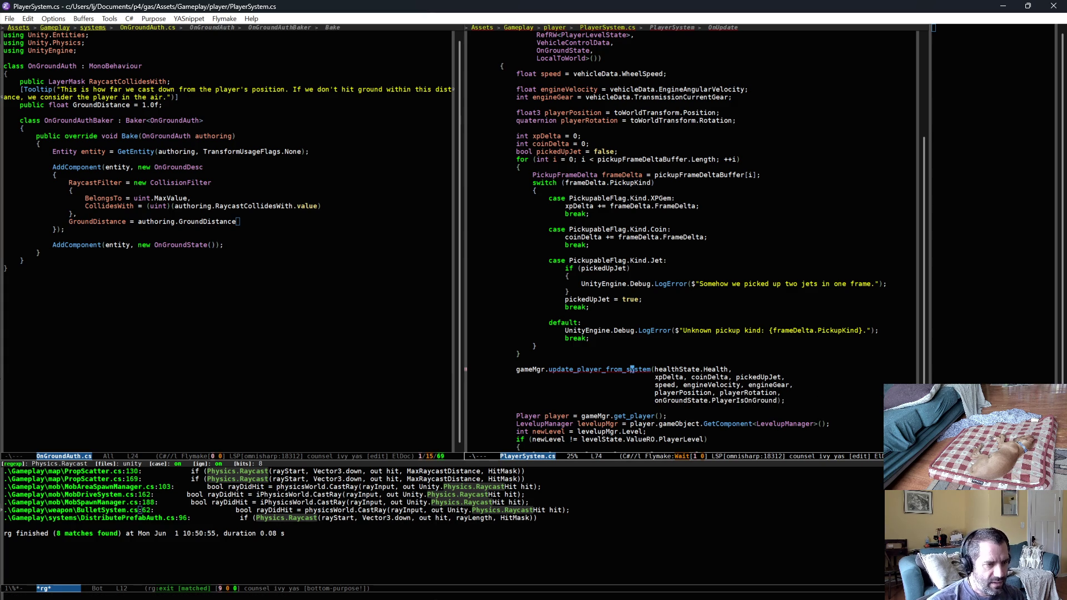
key("alt+period")
Add a 'bool iPlayerIsOnGround' parameter after iPlayerRotation in update_player_from_system
key("Down")
key("End")
key("Left")
type(",")
key("Return")
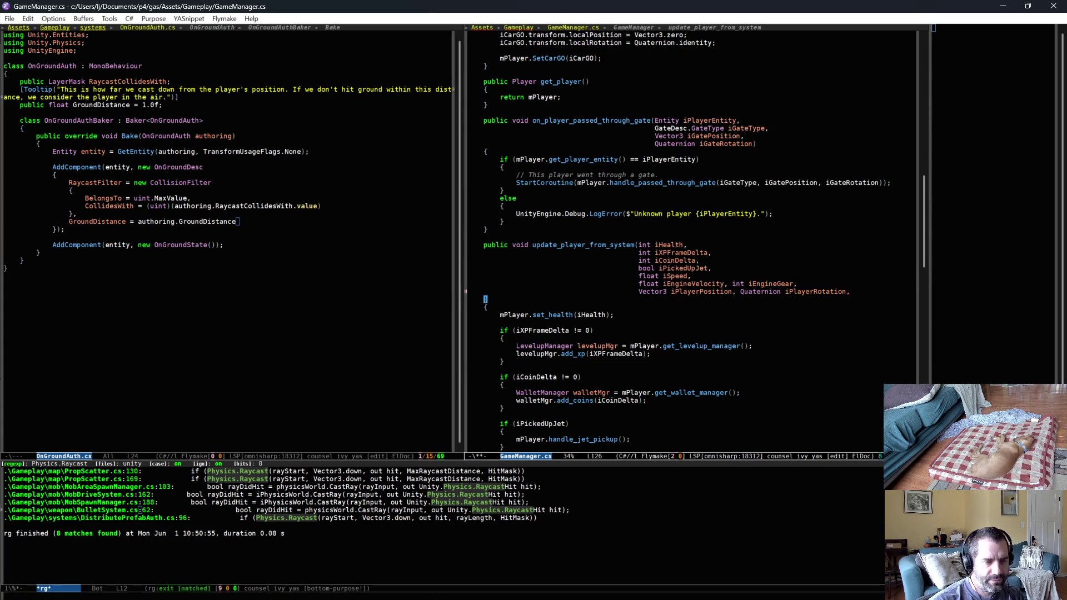
type("bool iPlayerIs")
type("OnGround")
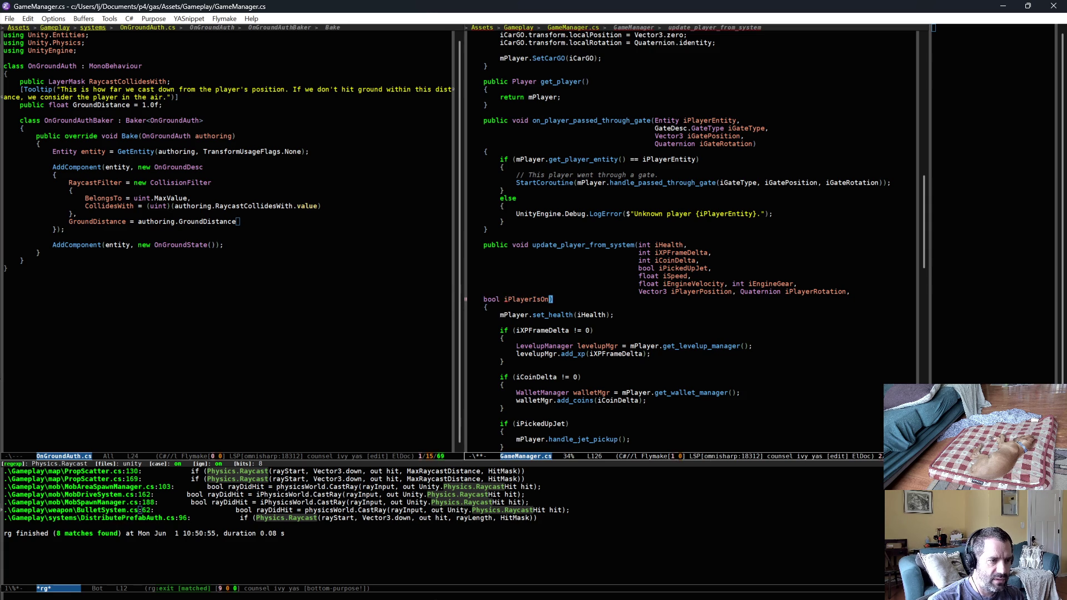
key("Tab")
key("ctrl+e")
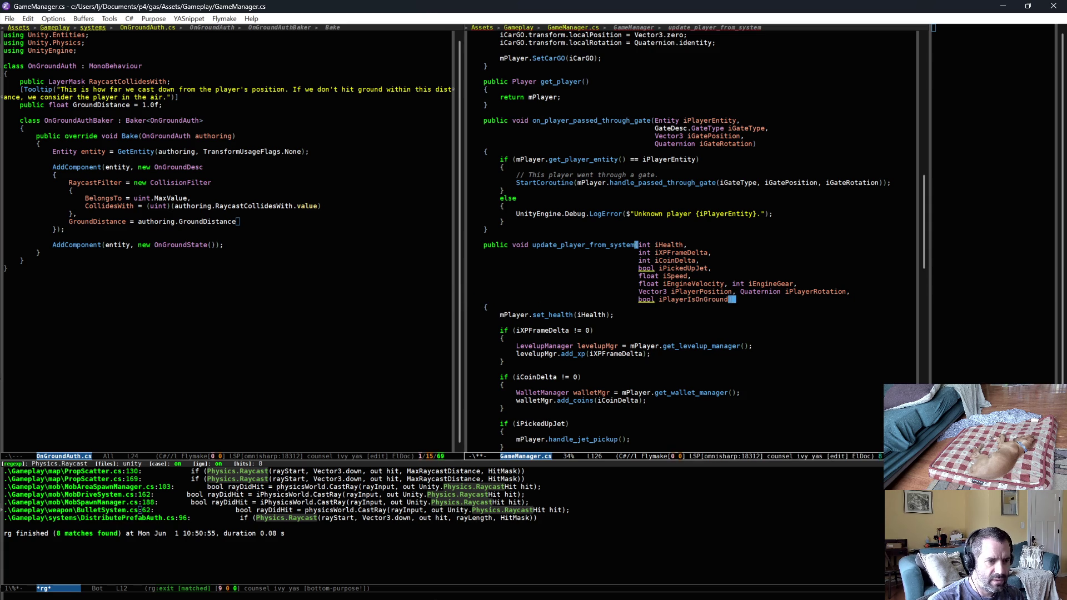
scroll(832, 356, "down", 2)
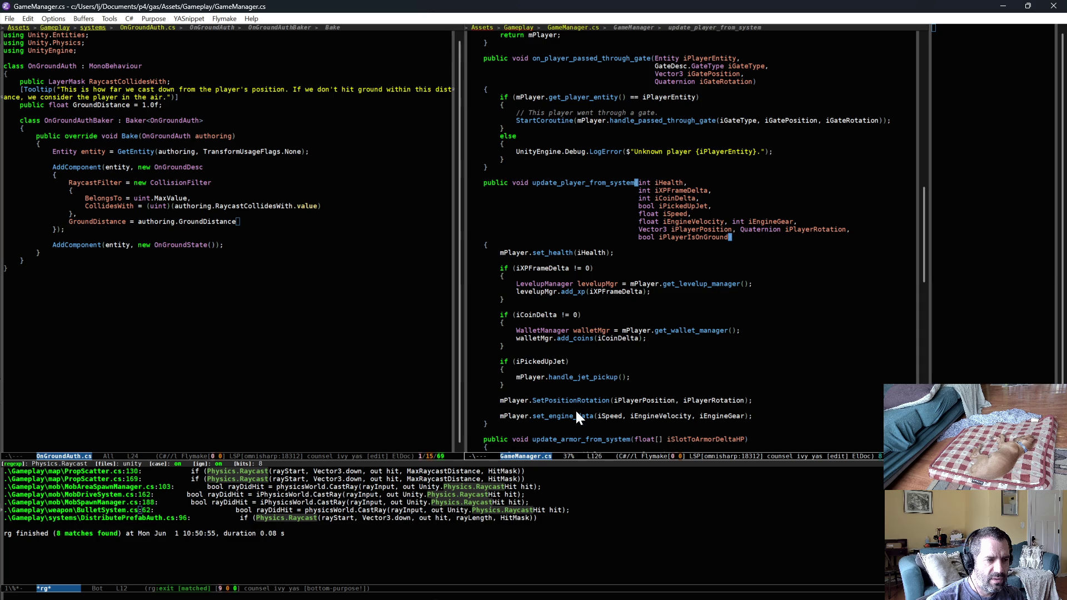
Follow SetPositionRotation from GameManager to its definition in Player.cs
double_click(562, 416)
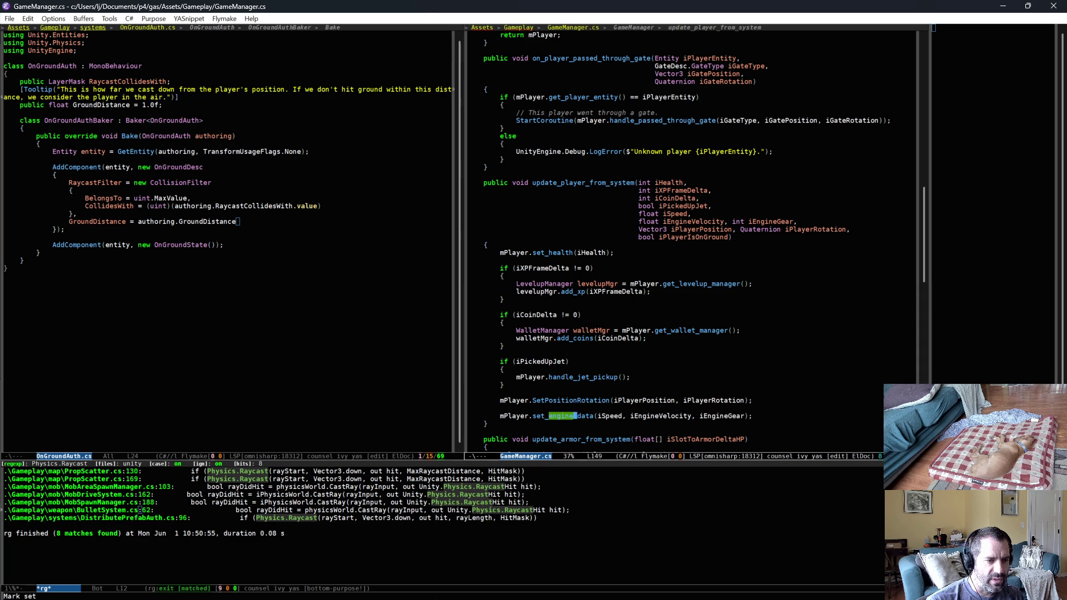
left_click(591, 400)
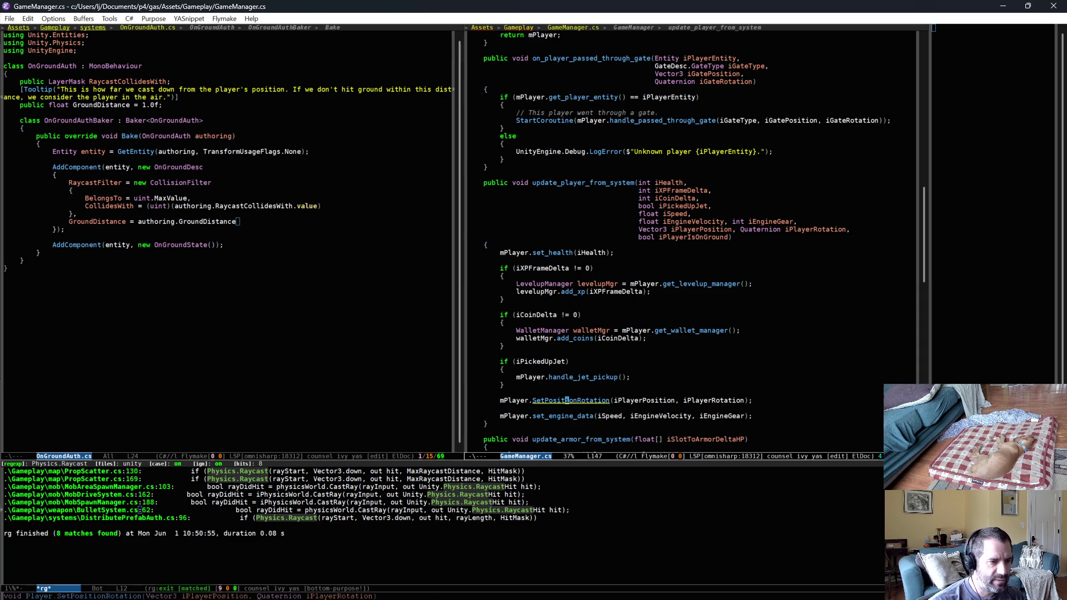
key("alt+period")
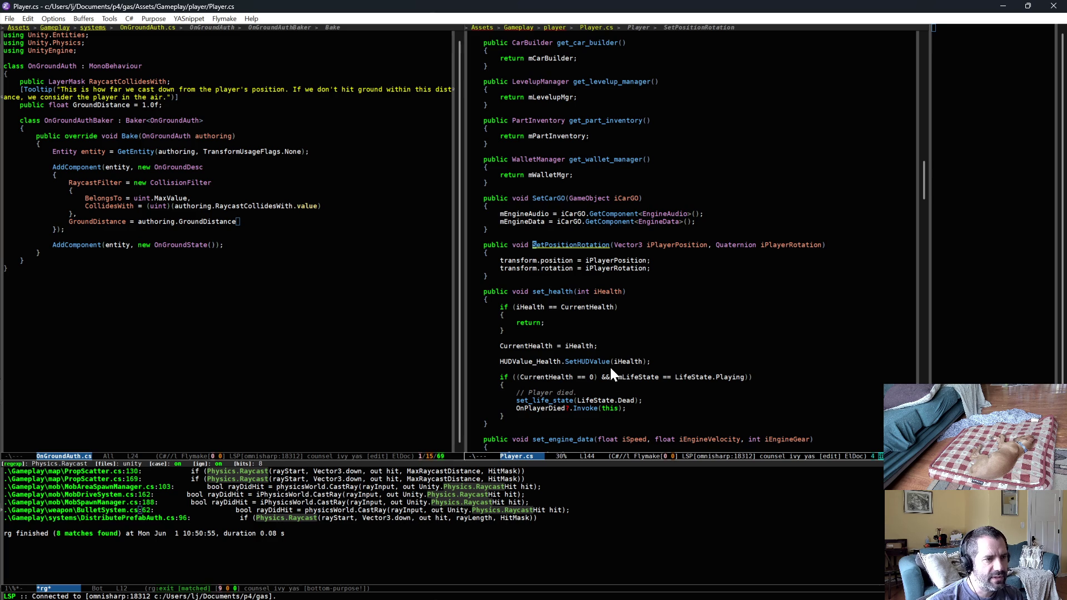
Add a 'bool iOnGround' parameter to Player.set_engine_data
scroll(608, 367, "down", 4)
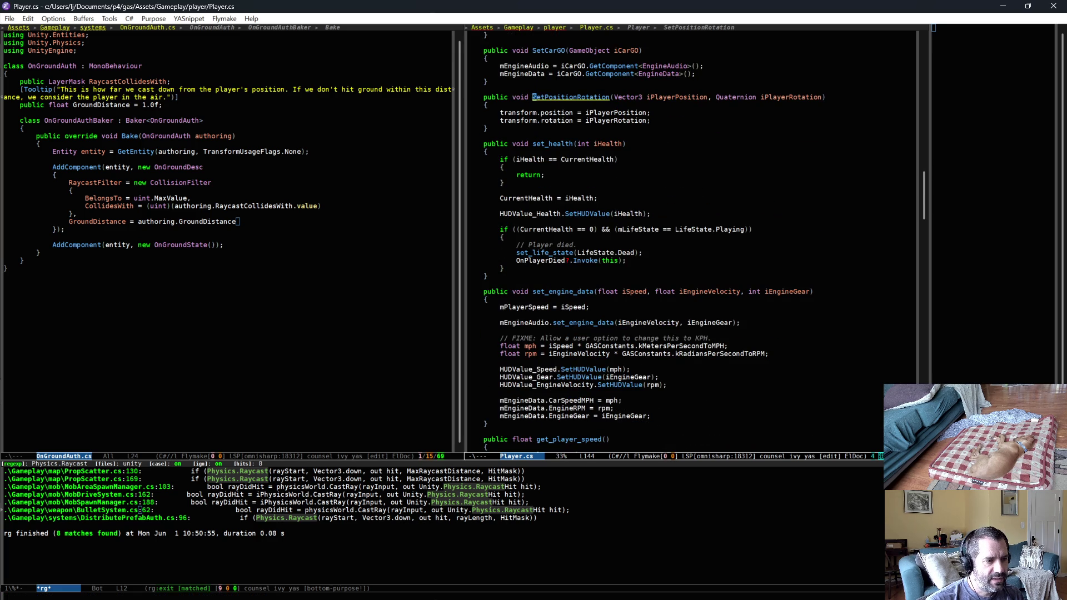
left_click(811, 292)
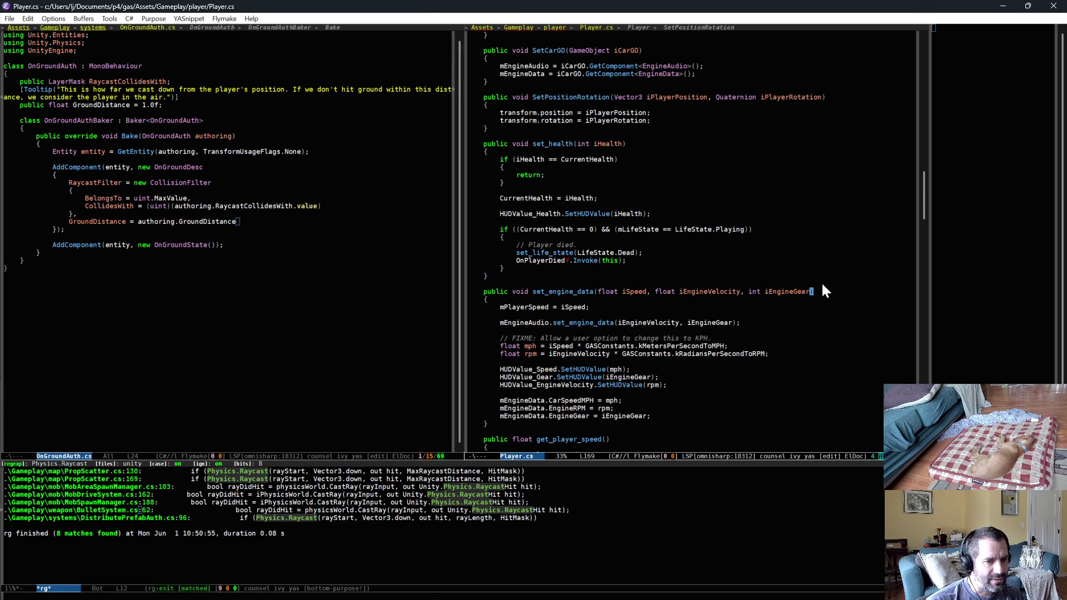
type(",")
key("Return")
type("ool i")
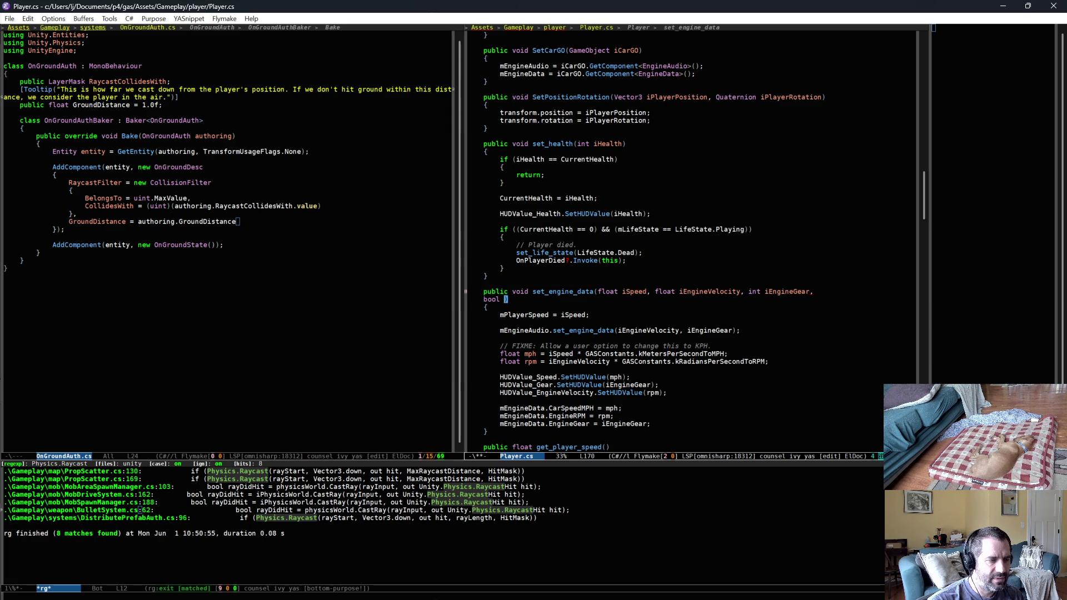
type("OnGround")
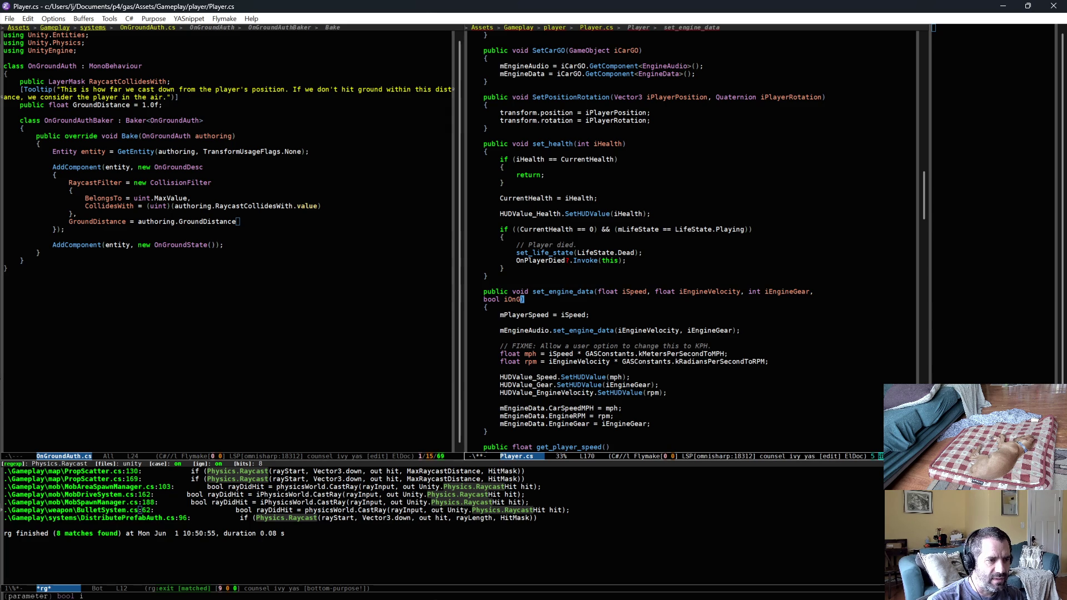
key("Tab")
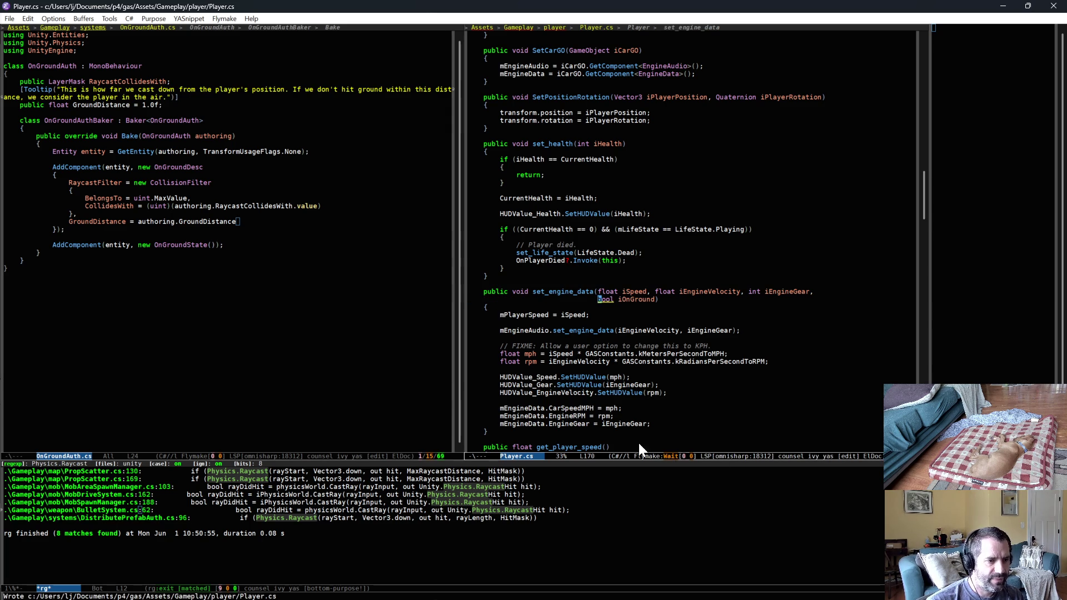
Assign 'mEngineData.OnGround = iOnGround;' below the EngineGear line and save Player.cs
left_click(666, 421)
key("Return")
type("mEngineData.")
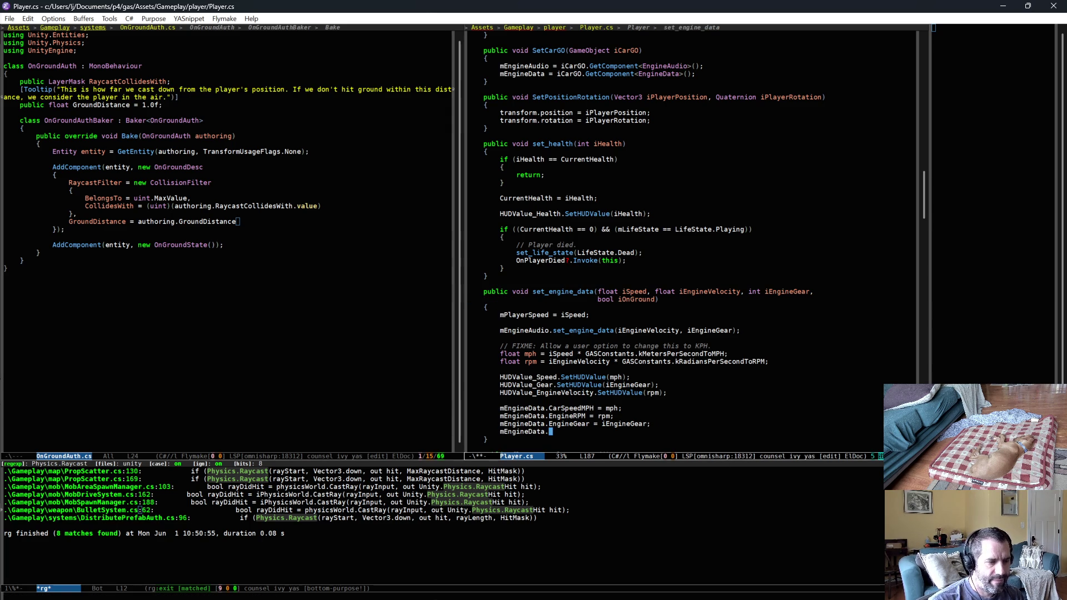
type("OnGround ")
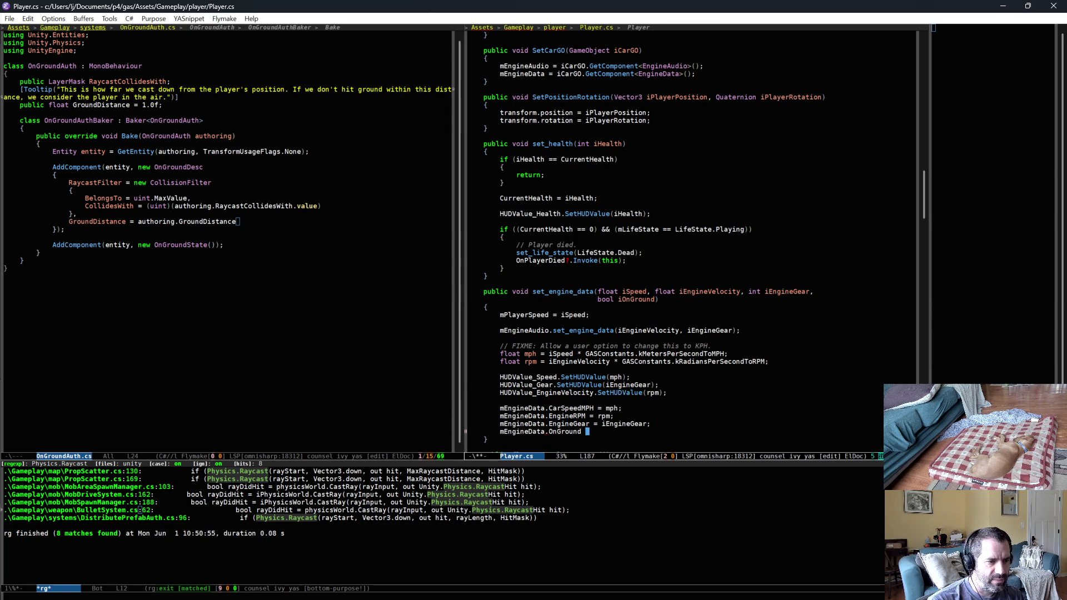
type("= iOnGround;")
key("ctrl+x")
key("ctrl+s")
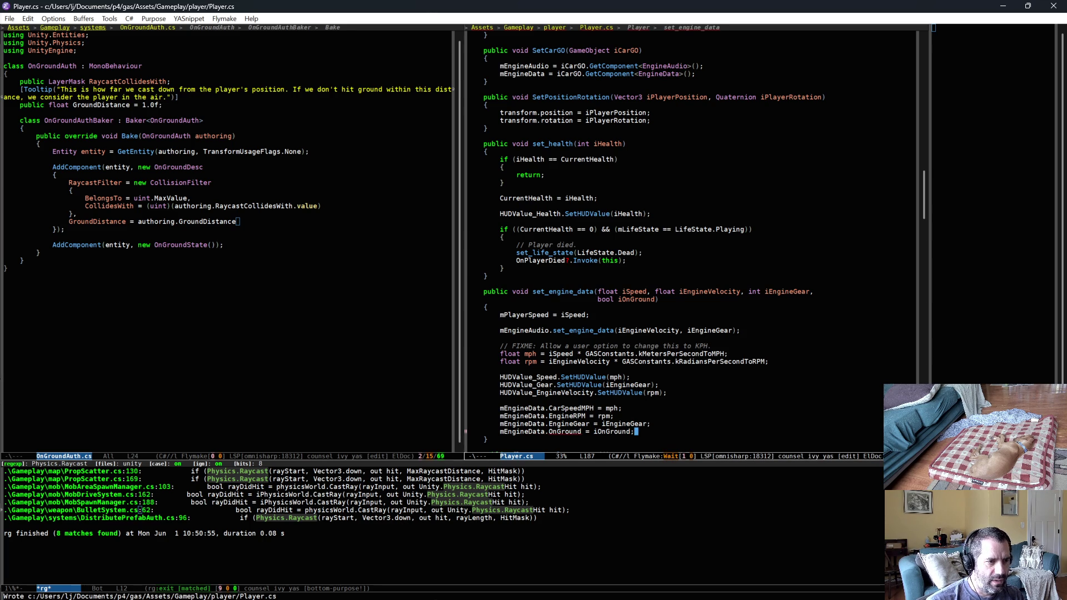
Add a matching public bool field to the EngineData class and save EngineData.cs
key("alt+period")
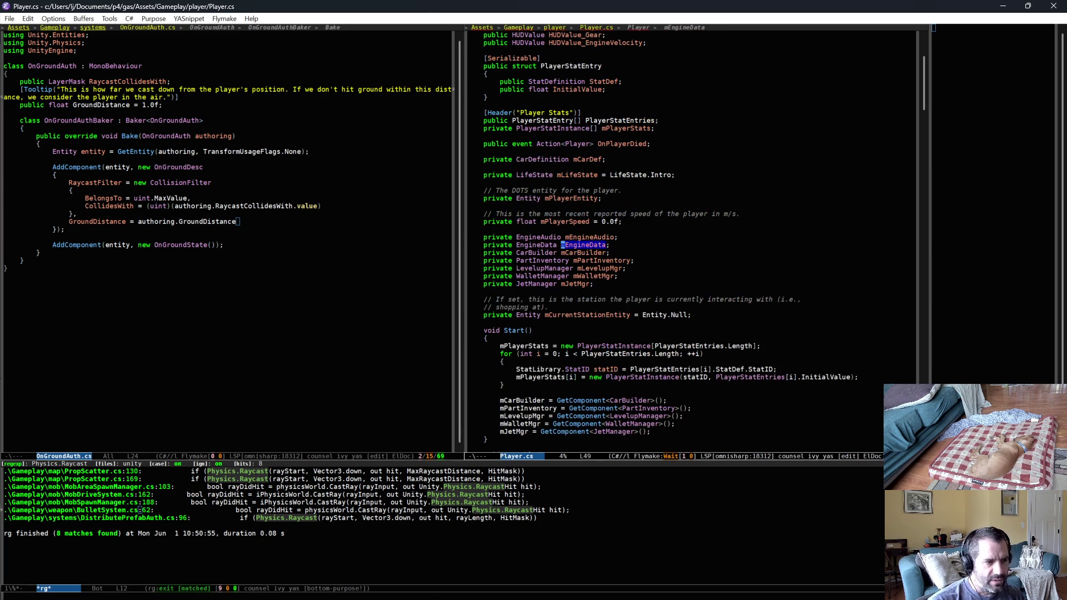
key("alt+period")
key("Down")
key("Down")
key("Down")
key("End")
key("Return")
type("bo")
key("BackSpace")
key("BackSpace")
key("BackSpace")
type("pub")
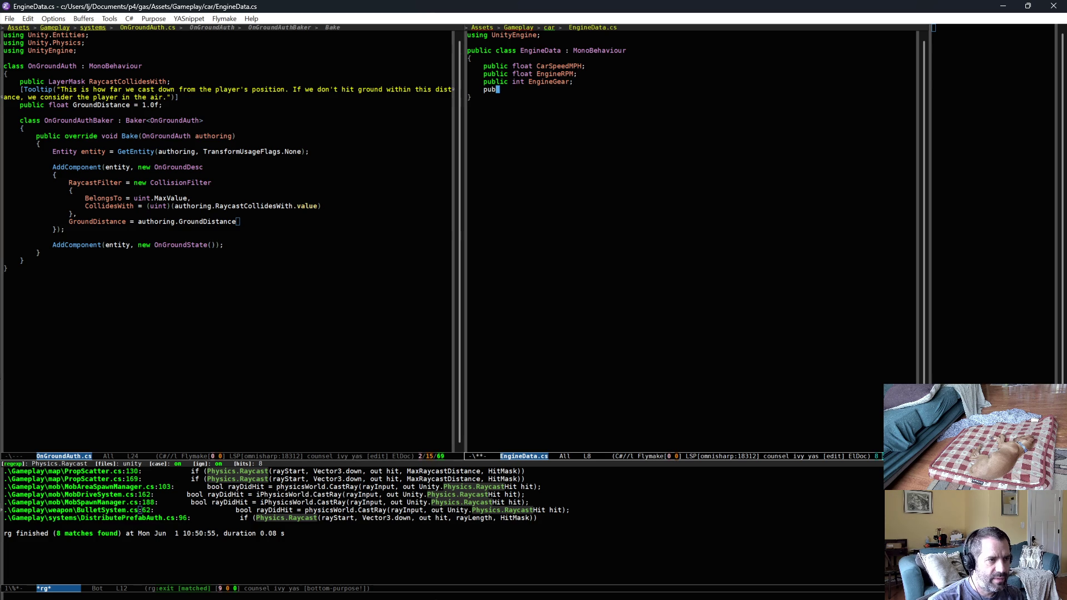
type("lic booIsShifting;")
key("ctrl+x")
key("ctrl+s")
Return to Player.cs, check the EngineData uses in set_engine_data, and save
key("alt+comma")
key("alt+n")
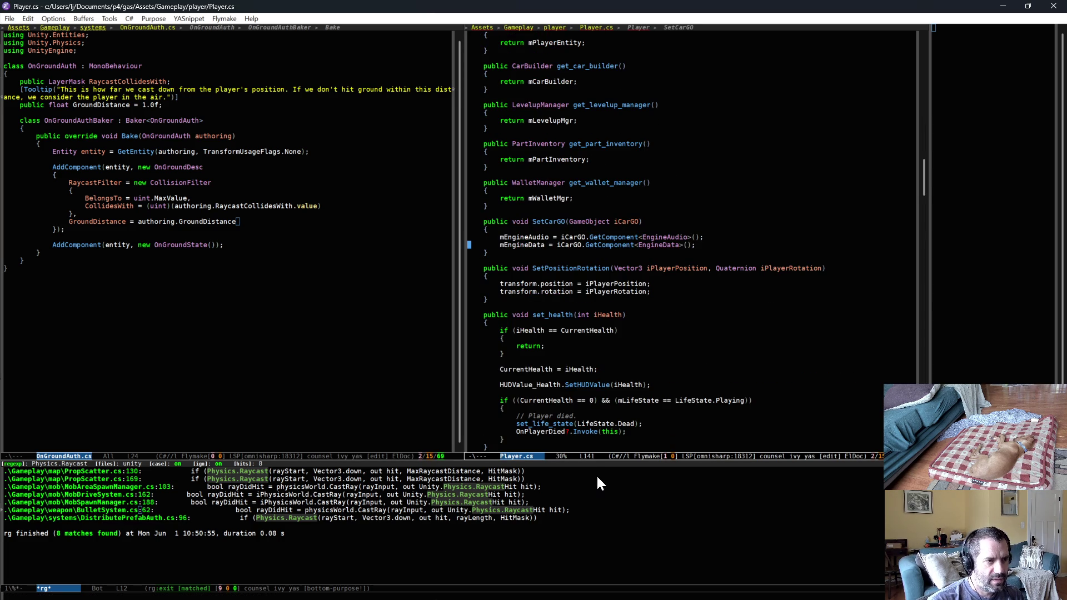
key("alt+n")
left_click(665, 269)
key("ctrl+x")
key("ctrl+s")
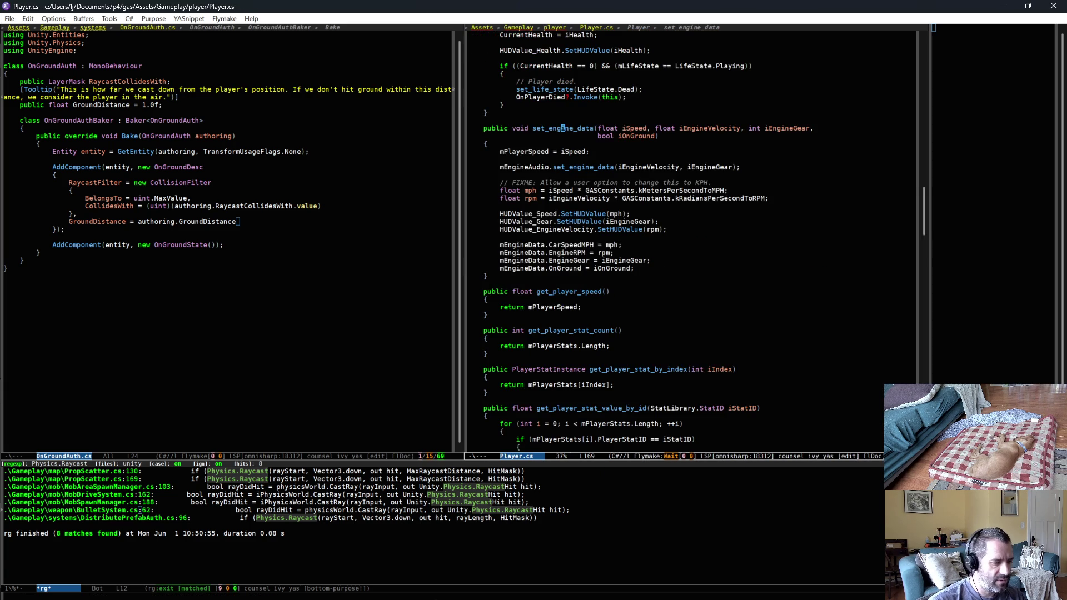
Search the project for set_engine_data and open its call in GameManager.cs
key("ctrl+c")
key("s")
key("d")
left_click(101, 518)
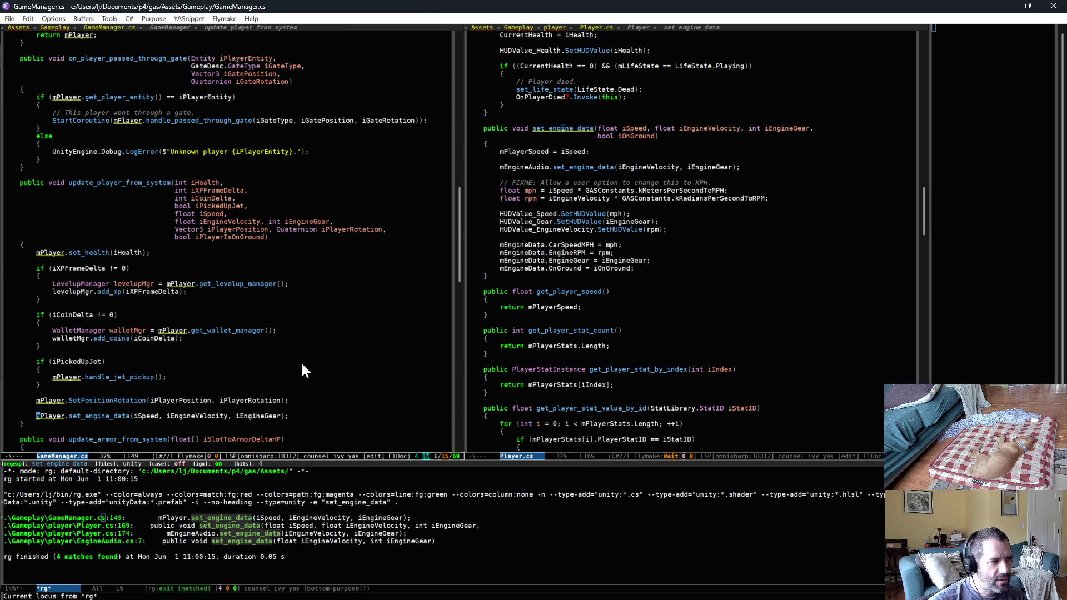
Add iPlayerIsOnGround as the last argument of mPlayer.set_engine_data in GameManager.cs and save
key("End")
key("Left")
key("Left")
type(", iPlayerRotation")
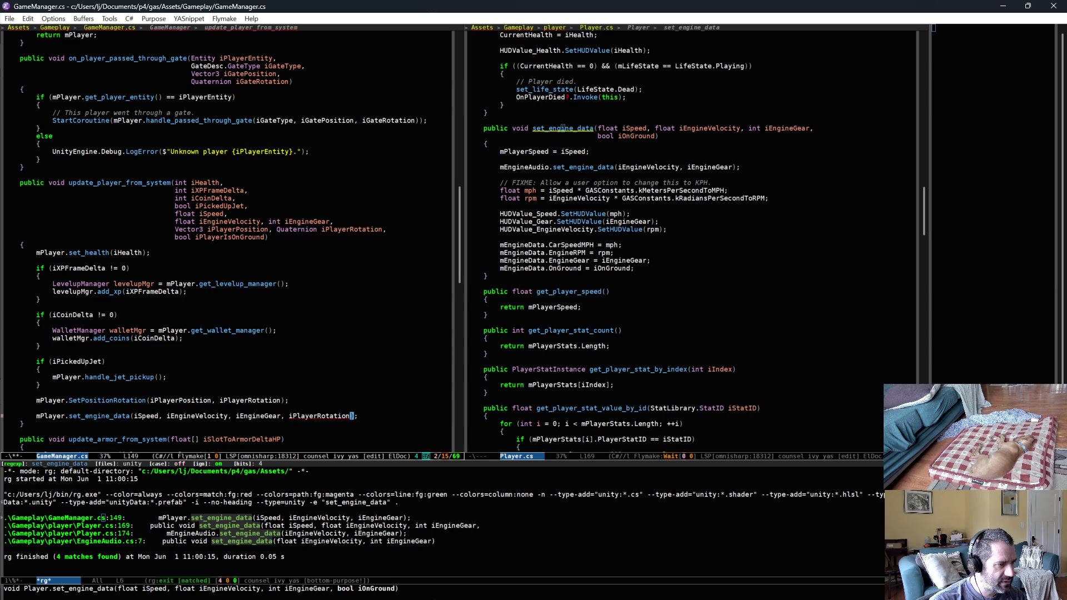
key("Up")
key("End")
key("ctrl+x")
key("ctrl+s")
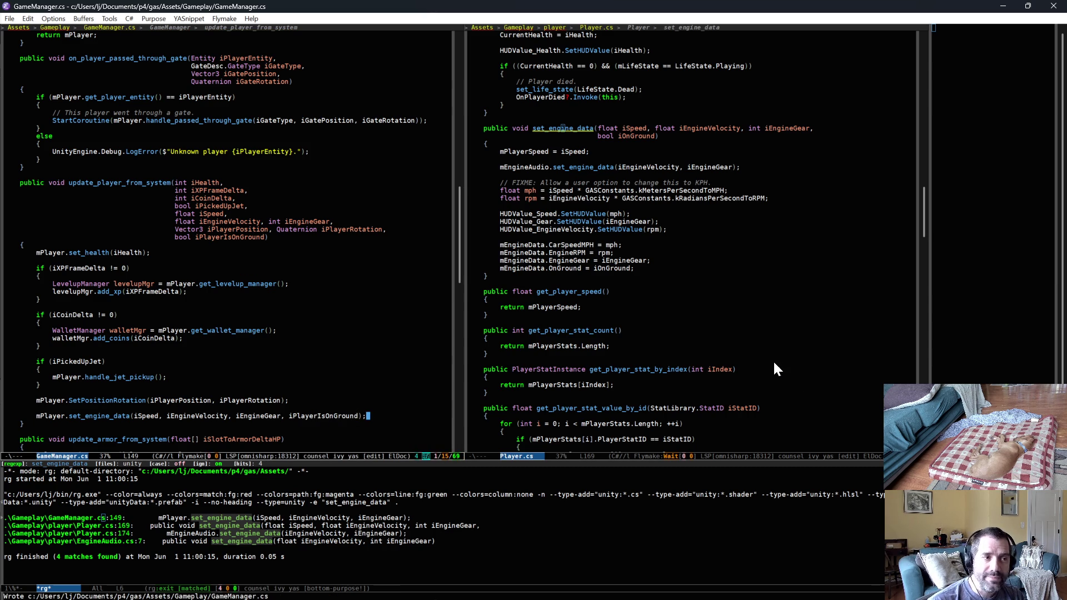
Open WheelFXController.cs in the right-hand pane by searching project files for 'wheelf'
left_click(651, 284)
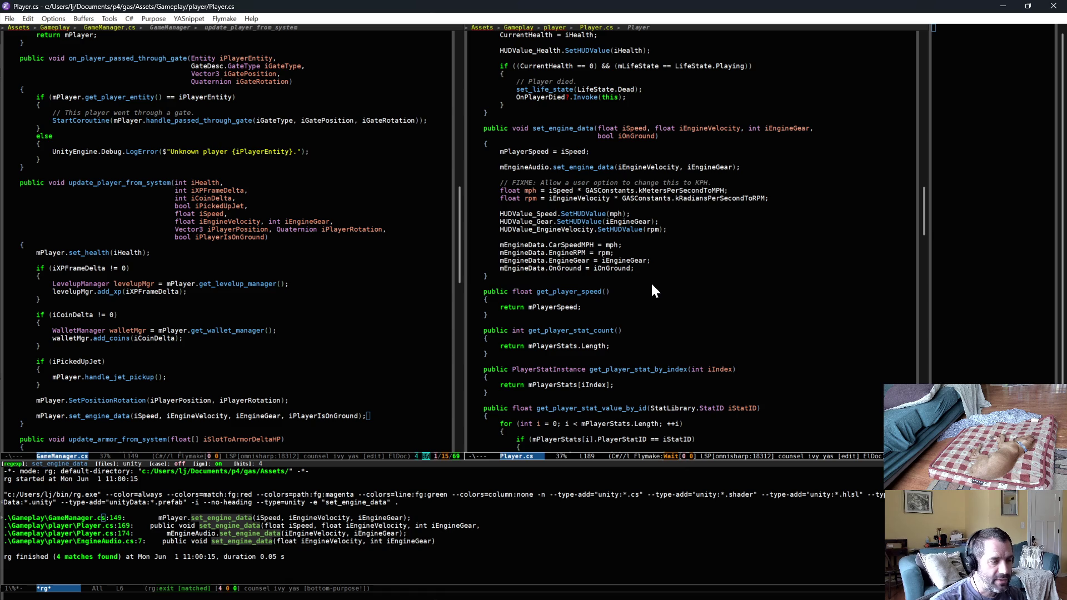
key("ctrl+x")
key("ctrl+f")
type("wheelf")
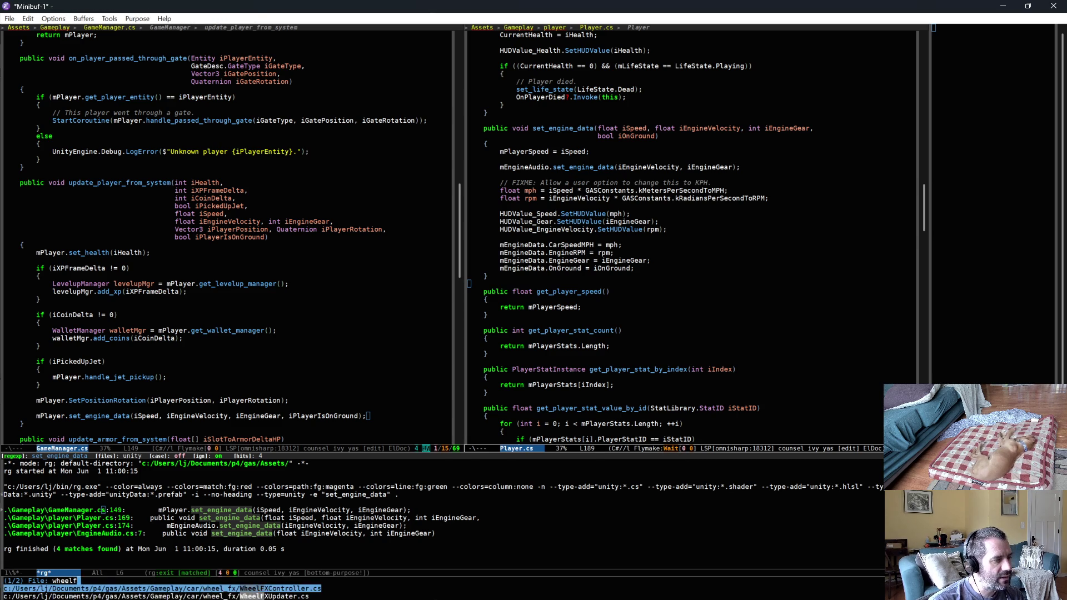
key("Return")
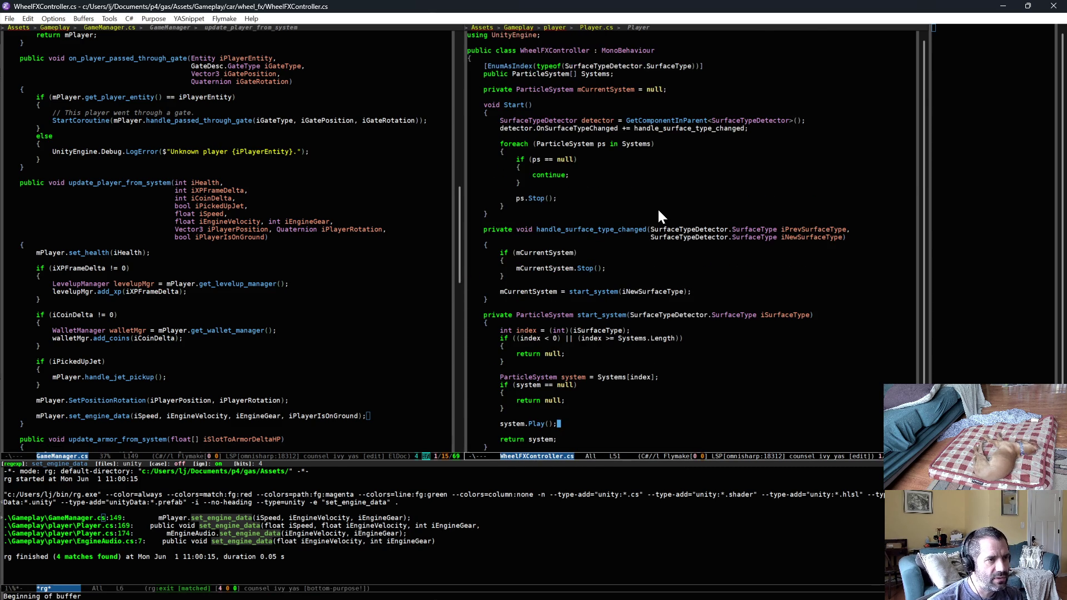
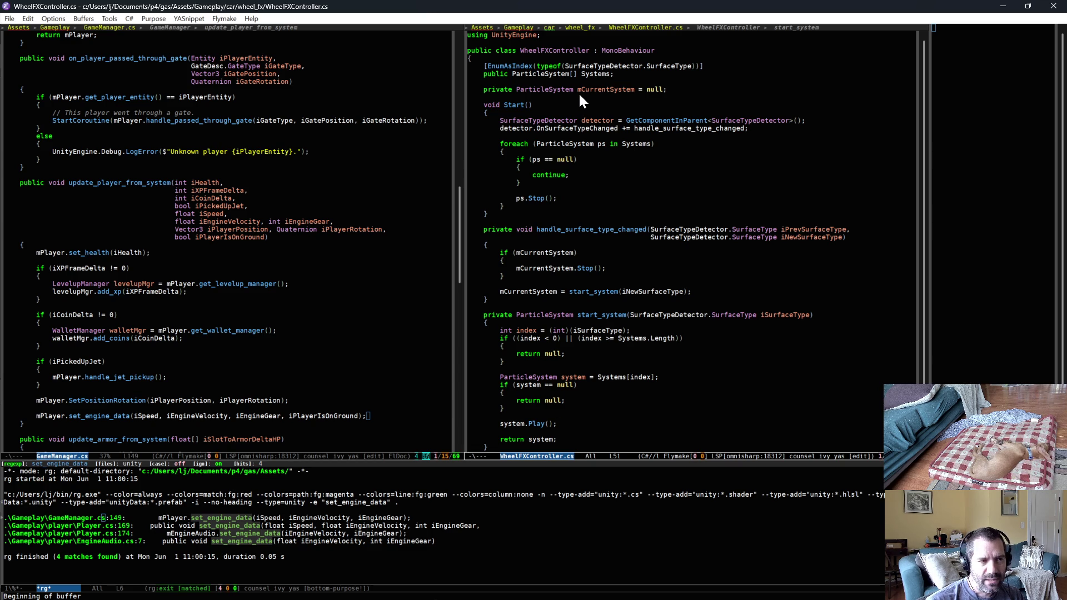
Add an empty Update() method with braces after start_system
scroll(578, 402, "down", 2)
left_click(512, 389)
key("Return")
key("Return")
type("void Update()")
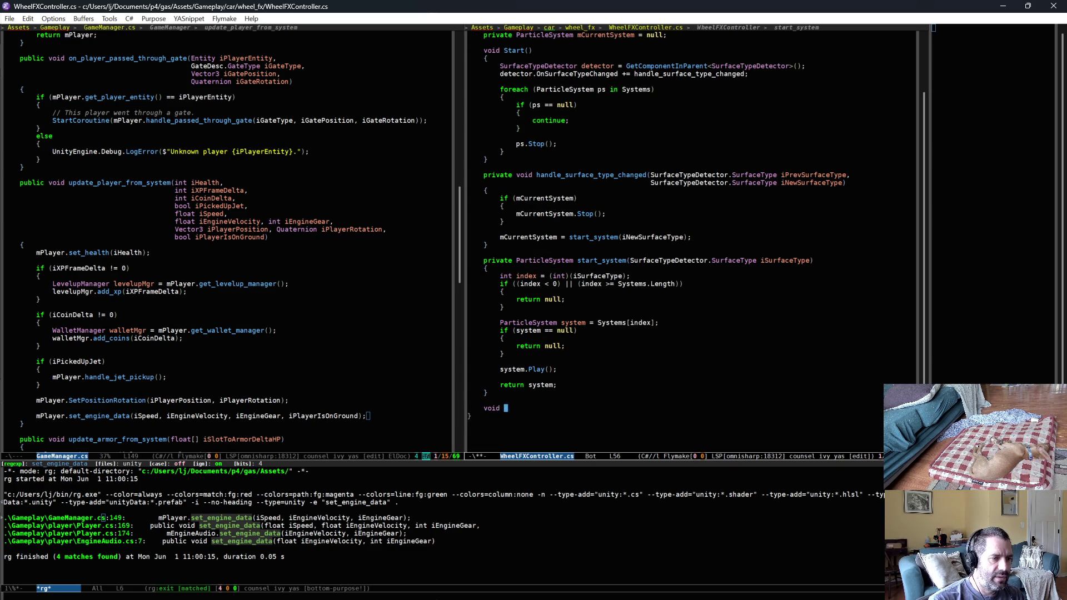
key("Return")
type("{")
key("Return")
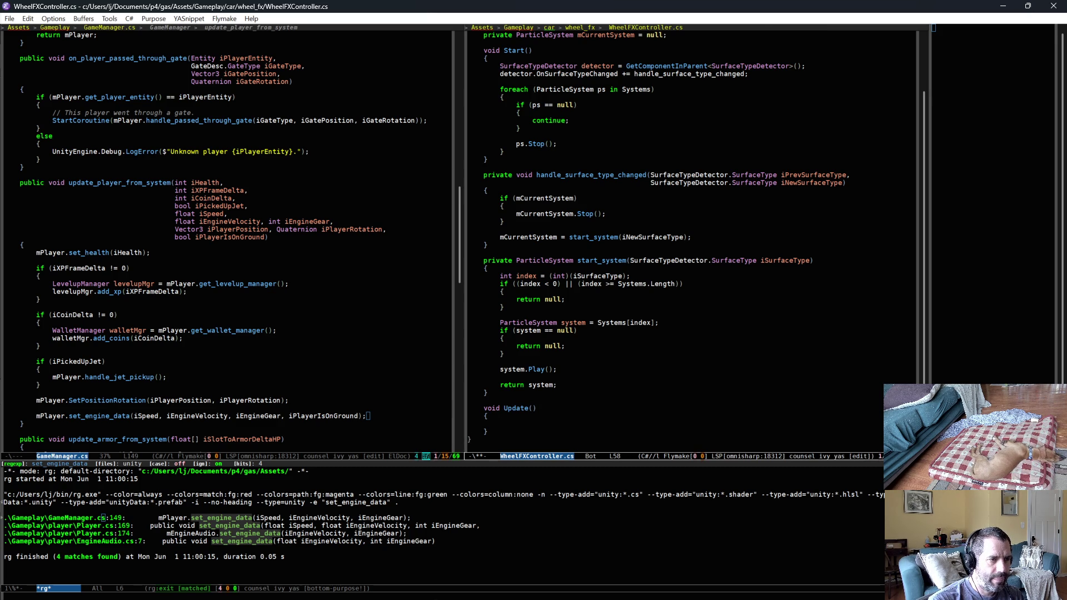
Add 'private bool mPrevOnGround = false;' below the mCurrentSystem field and save the file
scroll(529, 336, "up", 1)
left_click(693, 70)
key("Return")
type("private ")
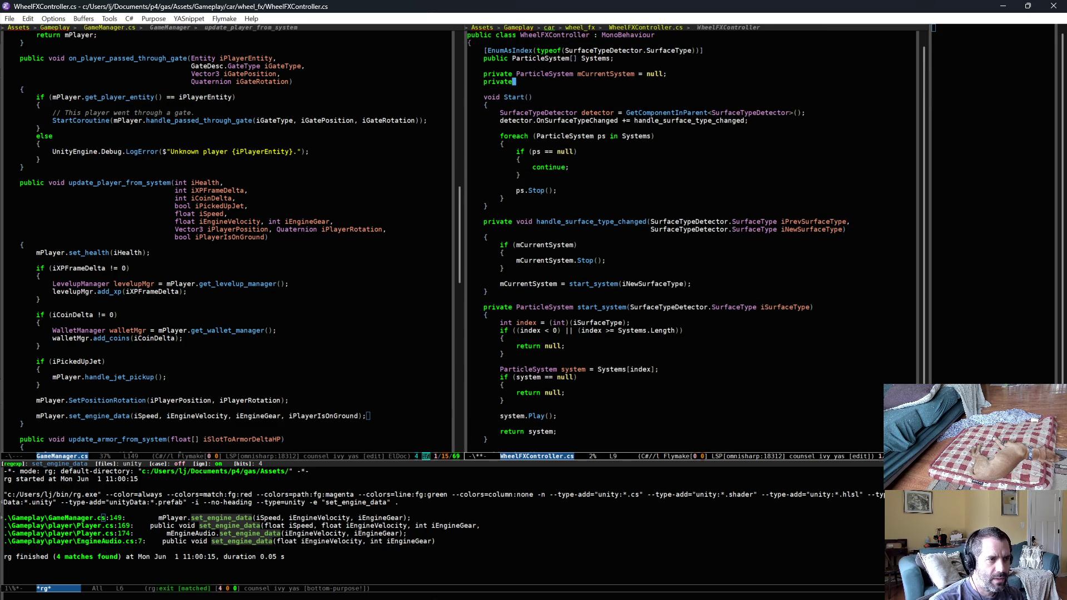
type("bool ")
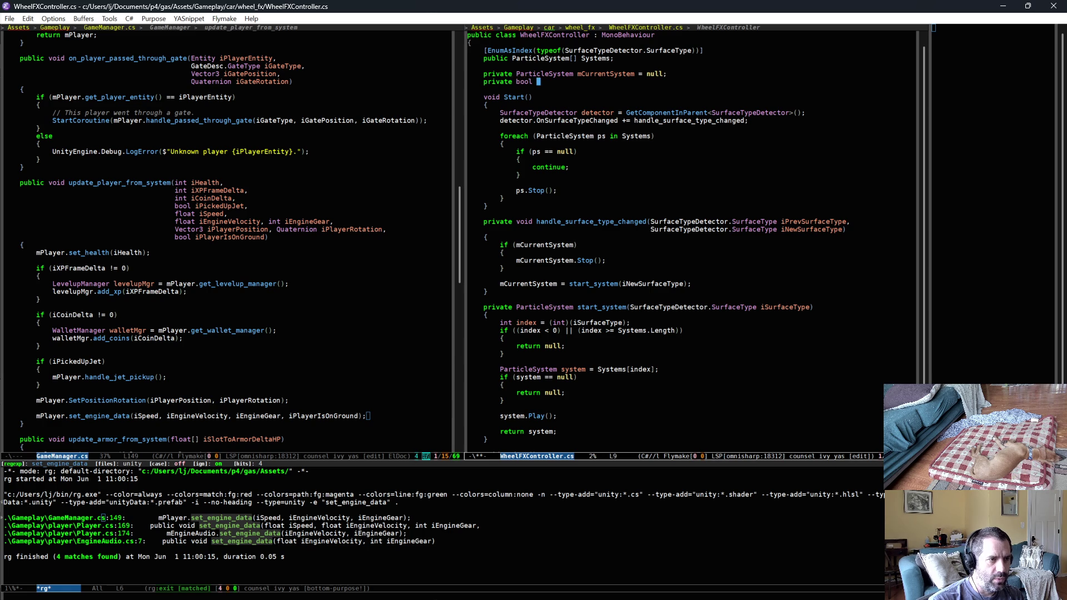
type("mPrevOnGrou")
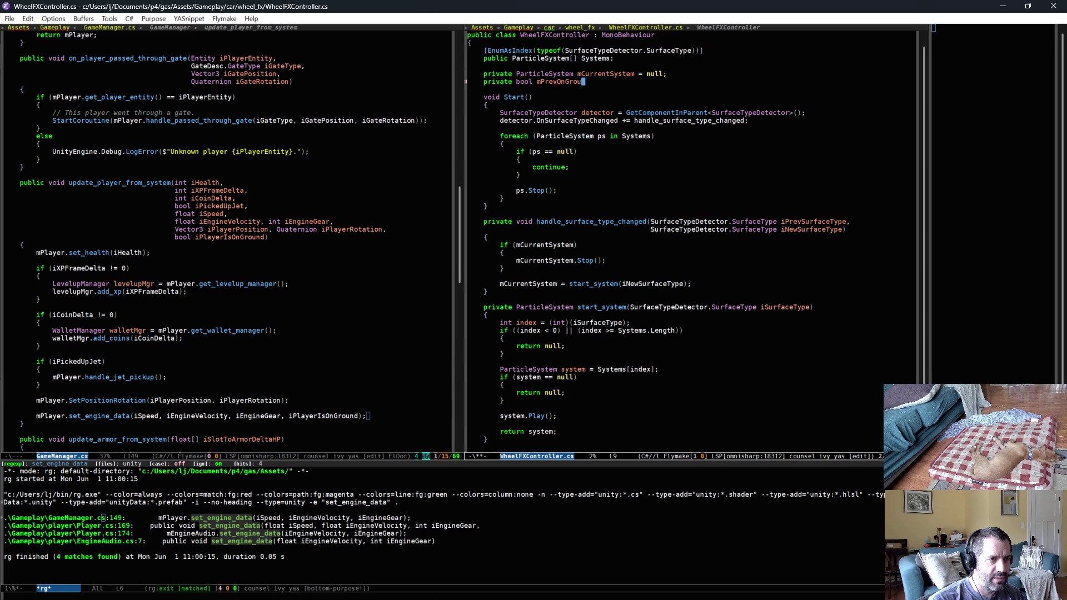
type("nd = false;")
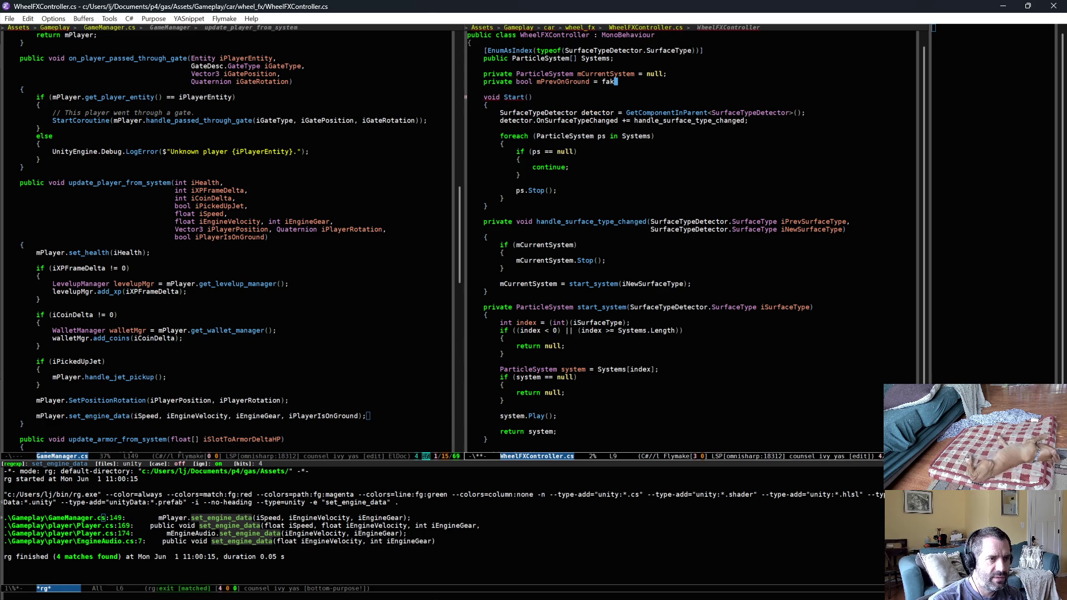
key("ctrl+x")
key("ctrl+s")
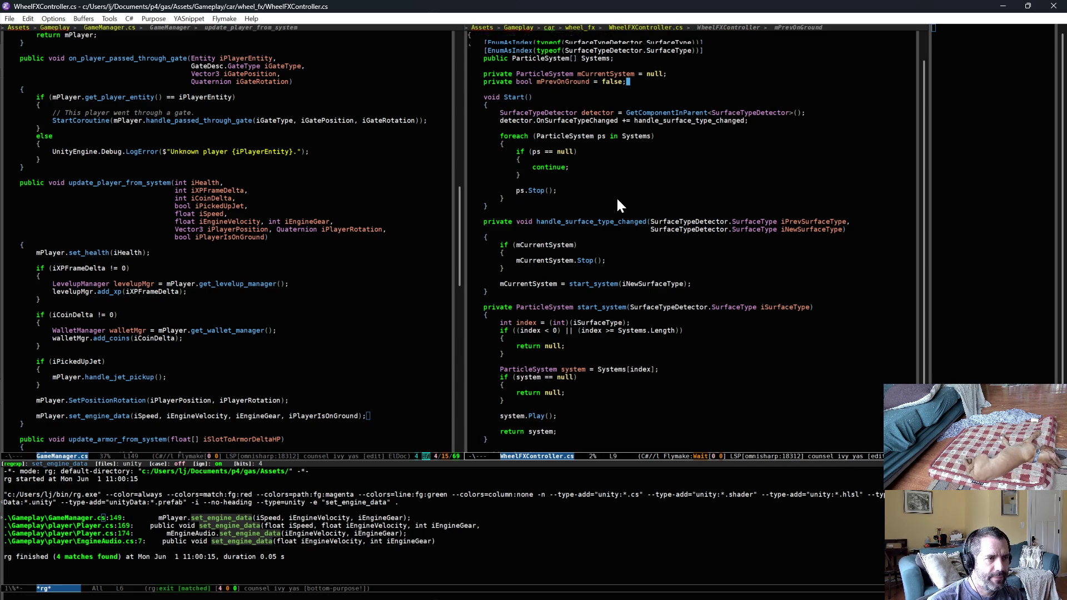
Recheck the Update() body and field, then begin switching the left pane to WheelFXUpdater.cs
scroll(605, 250, "down", 2)
left_click(583, 426)
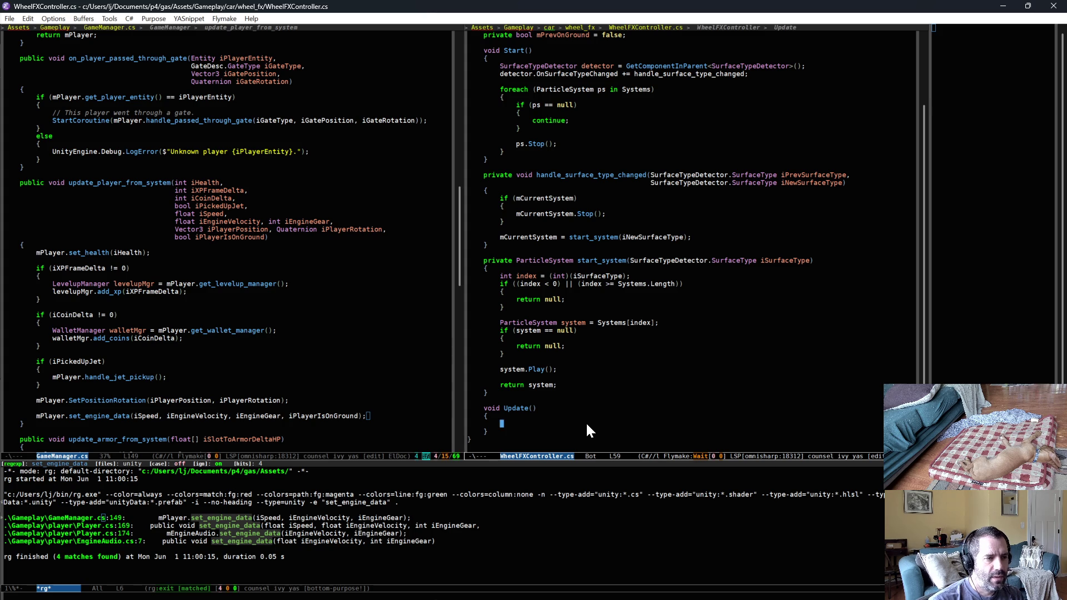
scroll(538, 327, "up", 3)
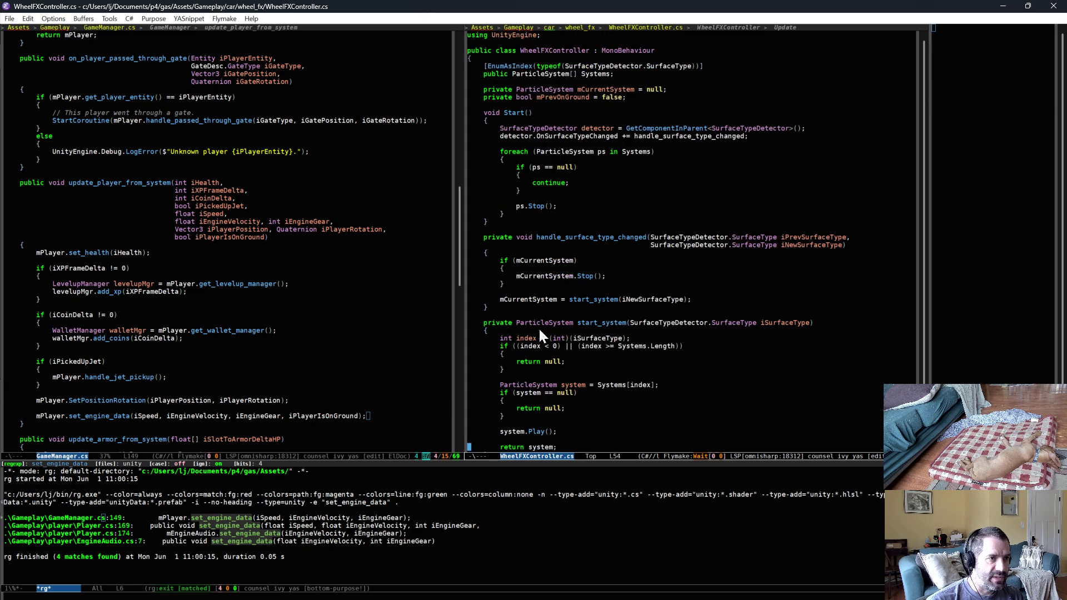
left_click(696, 91)
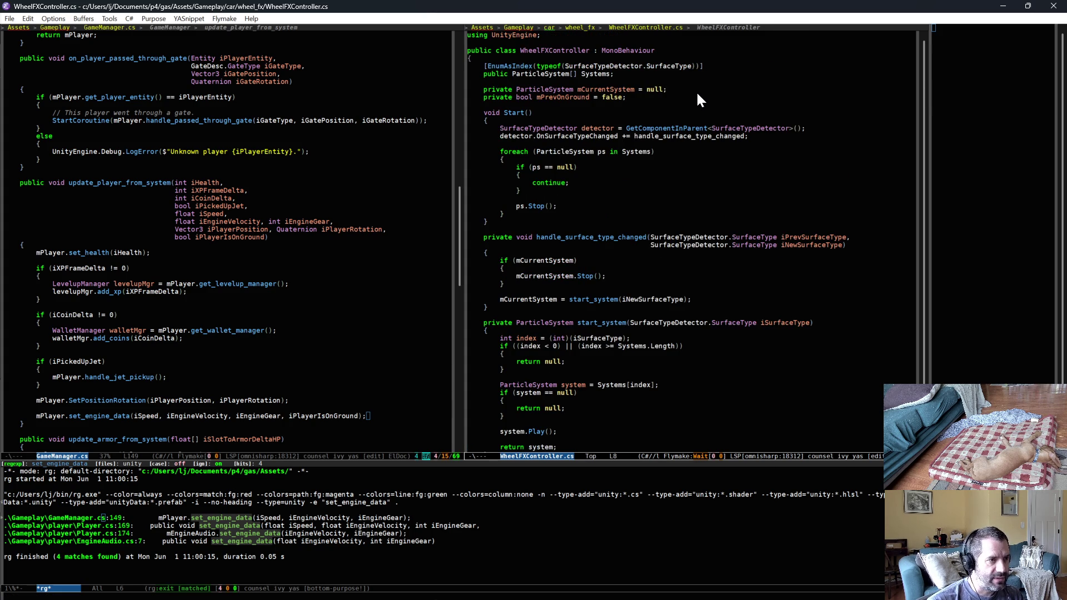
left_click(239, 164)
key("ctrl+x")
type("bw")
key("Down")
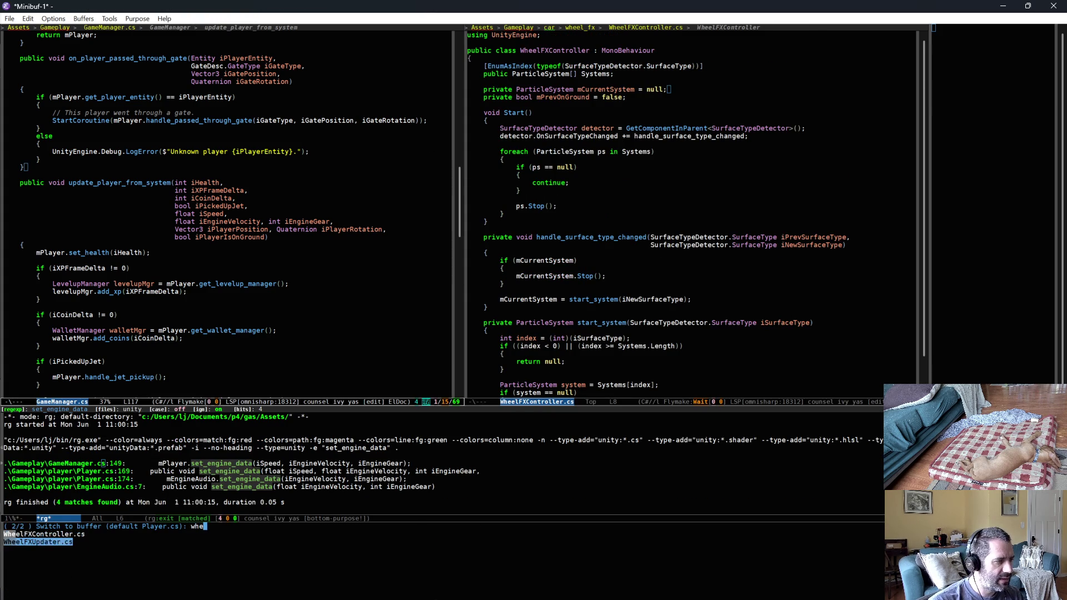
Show WheelFXUpdater.cs on the left and copy its mEngineData field into WheelFXController.cs, saving
key("Return")
left_click(171, 105)
left_click(599, 98)
key("ctrl+a")
key("ctrl+y")
key("ctrl+x")
key("ctrl+s")
Paste the mEngineData = GetComponentInParent<EngineData>() lookup into Start() above the foreach loop and save
left_click(274, 146)
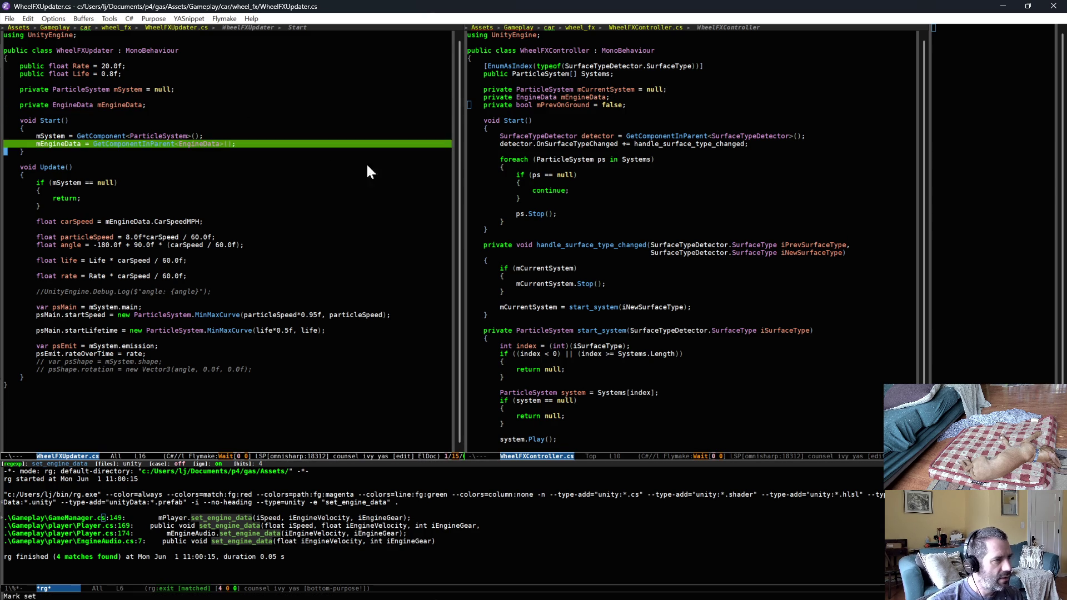
left_click(536, 150)
key("Return")
key("ctrl+y")
key("ctrl+x")
key("ctrl+s")
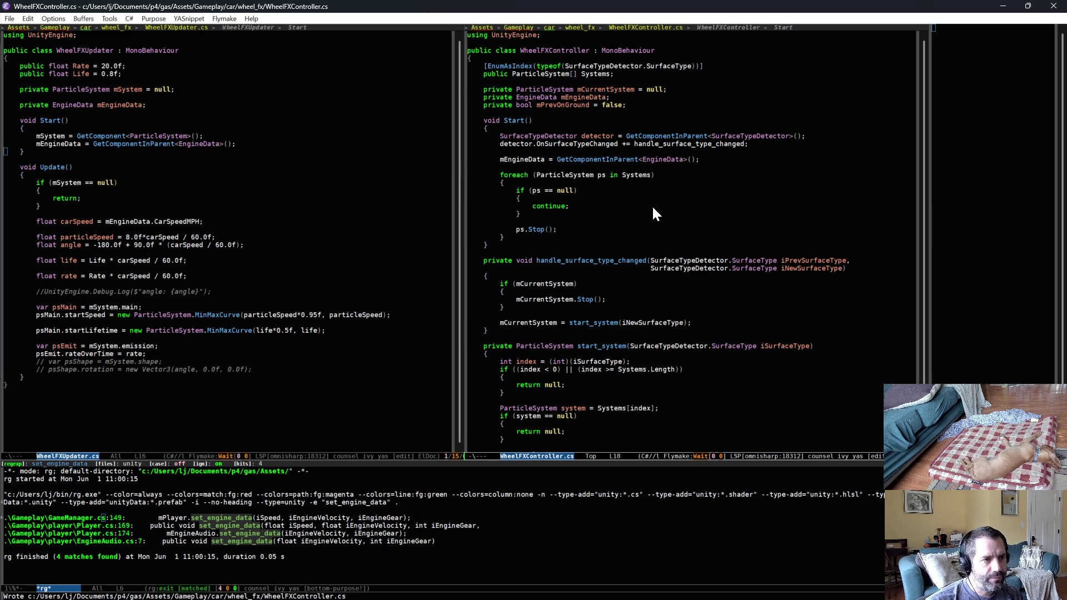
scroll(651, 206, "down", 3)
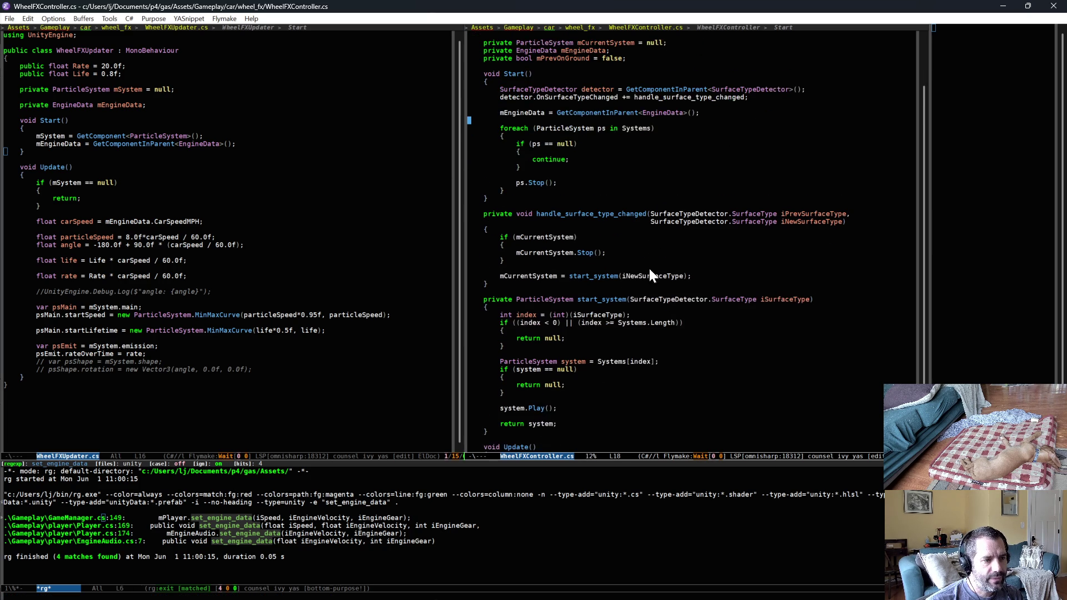
left_click(555, 405)
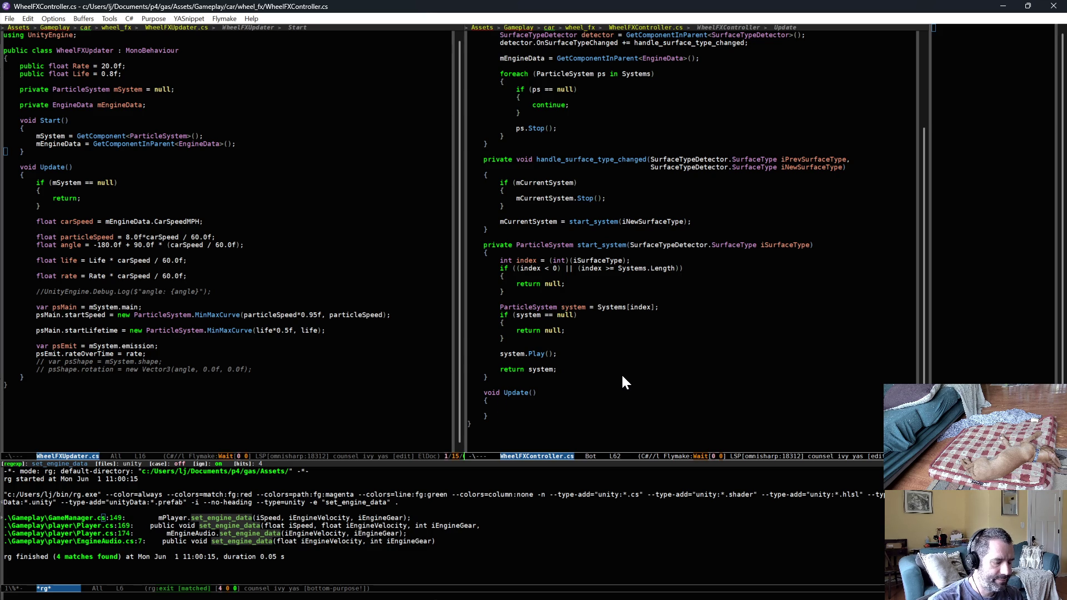
Write the landing check 'if (mEngineData.OnGround && !mPrevOnGround)' with an empty block
type("if (mEn")
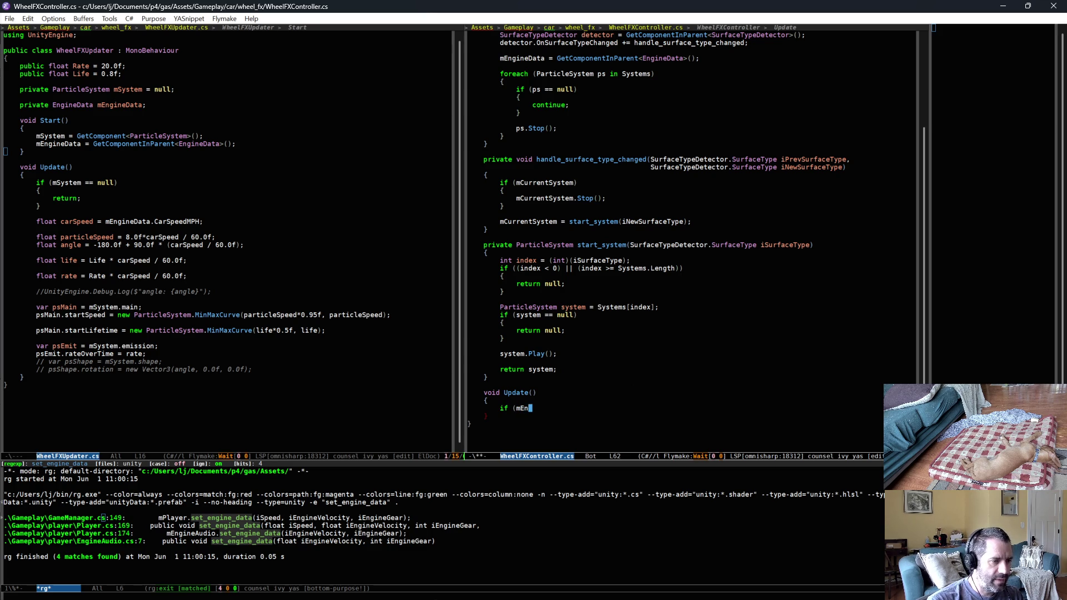
type("gineData.On")
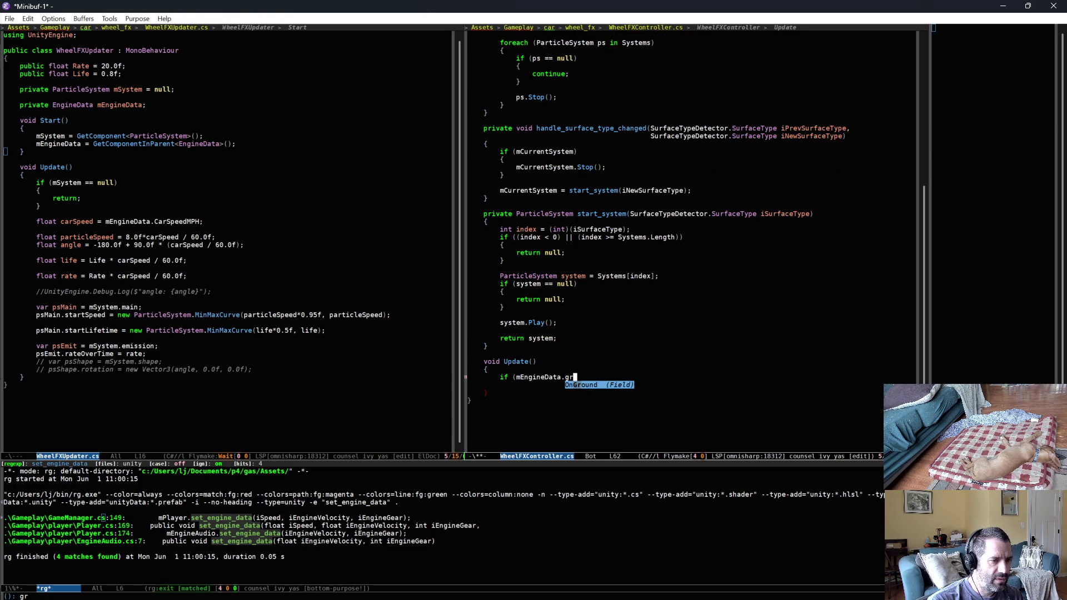
key("Return")
type("&& ")
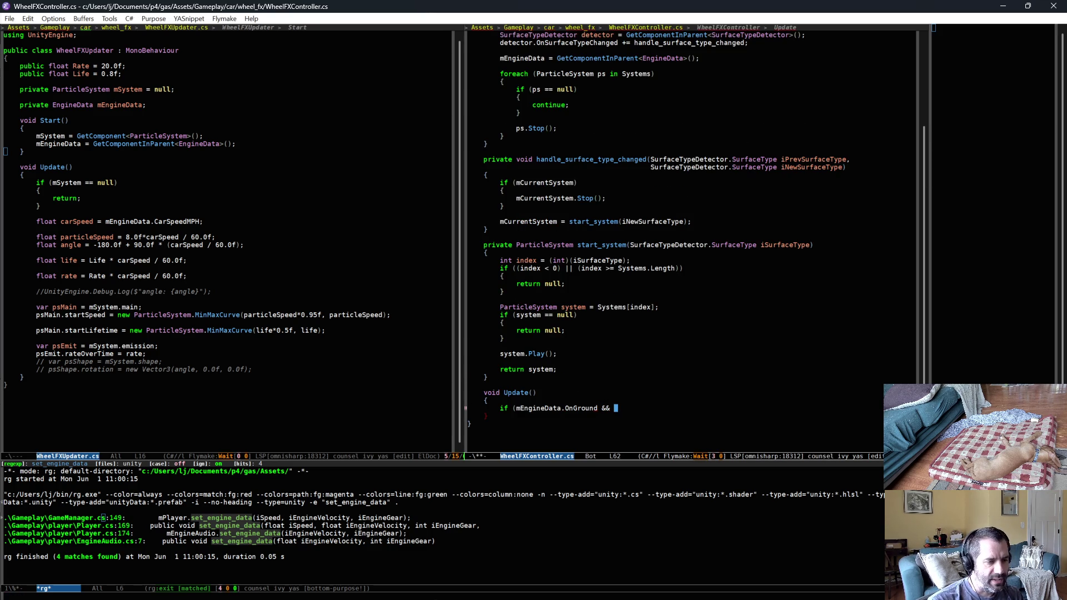
type("!mPrevOnGround)")
key("Return")
type("{")
key("Return")
type("}")
Add an else-if branch testing mEngineData.OnGround against mPrevOnGround for leaving the ground
key("Return")
type("else")
key("Return")
type("{")
key("Up")
key("End")
type("if (mEngineData.")
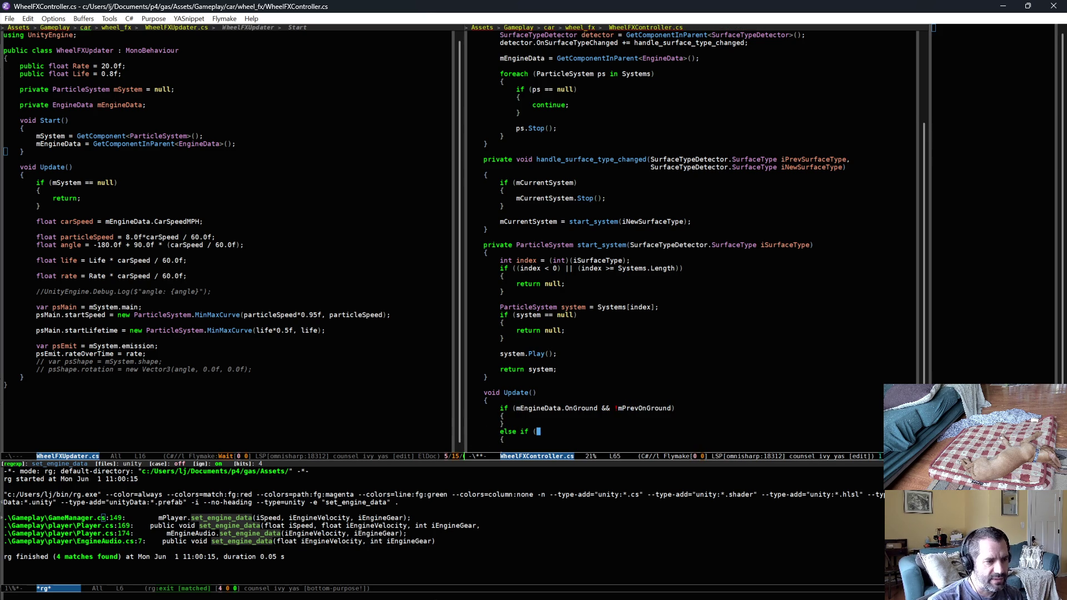
type("OnGround")
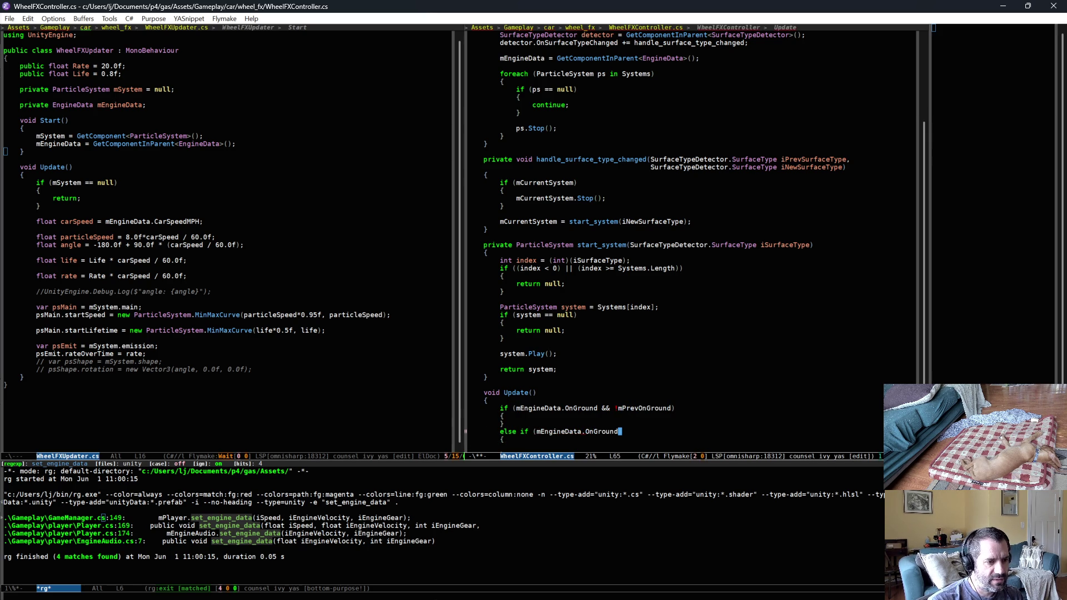
type(" && mPrevOnGround)")
key("alt+b")
key("alt+b")
key("alt+b")
type("!")
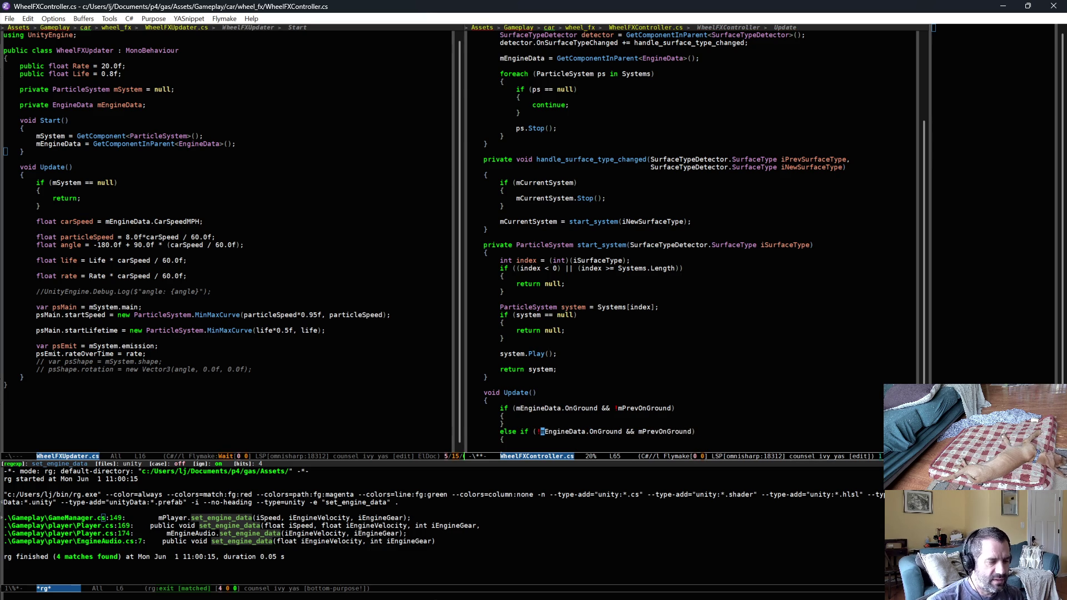
Add the comment '// Just landed on the ground again.' inside the landing block
scroll(606, 386, "down", 1)
left_click(558, 379)
key("Return")
type("// Just ")
type("landed on the gro")
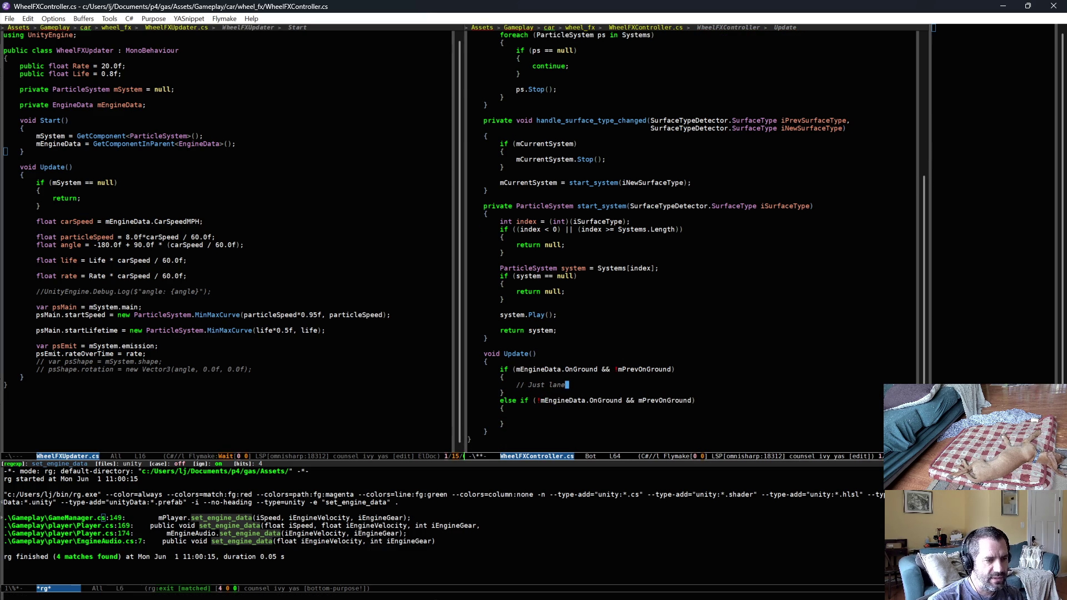
type("und again.")
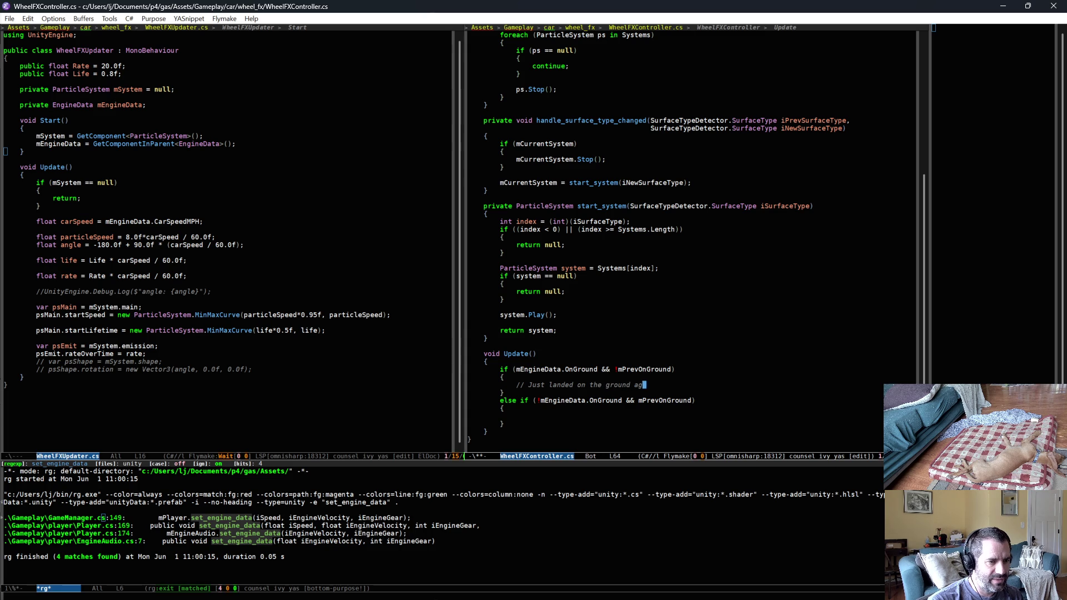
key("Return")
type("mPrevOnGround =")
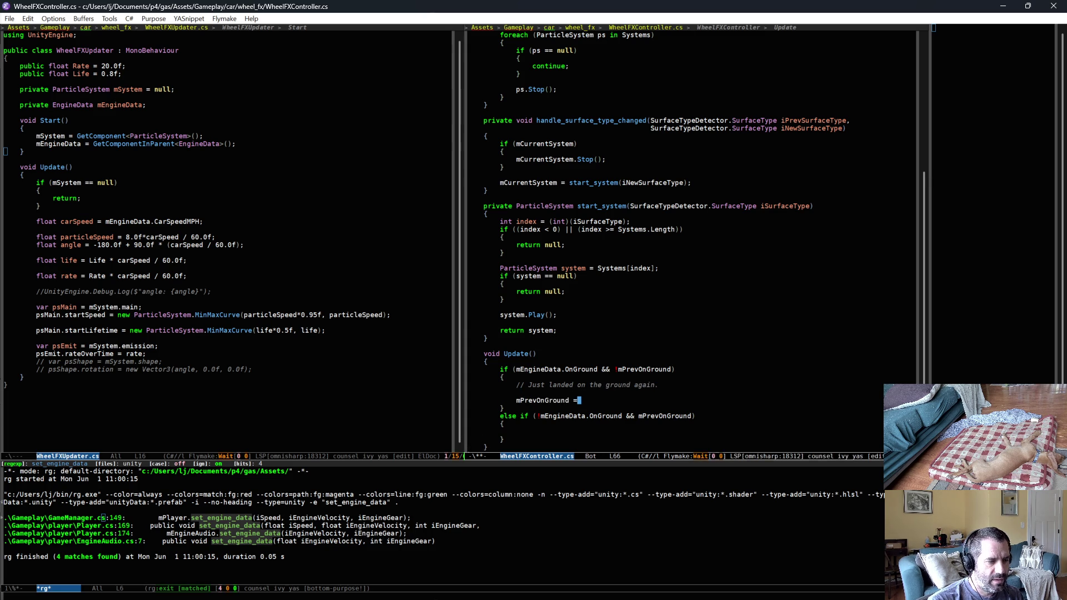
Declare 'bool onGround = mEngineData.OnGround;' at the top of Update()
key("ctrl+a")
key("ctrl+k")
key("Up")
key("Up")
key("Up")
key("alt+m")
key("Return")
key("ctrl+o")
type("bool onGround = mEngineData")
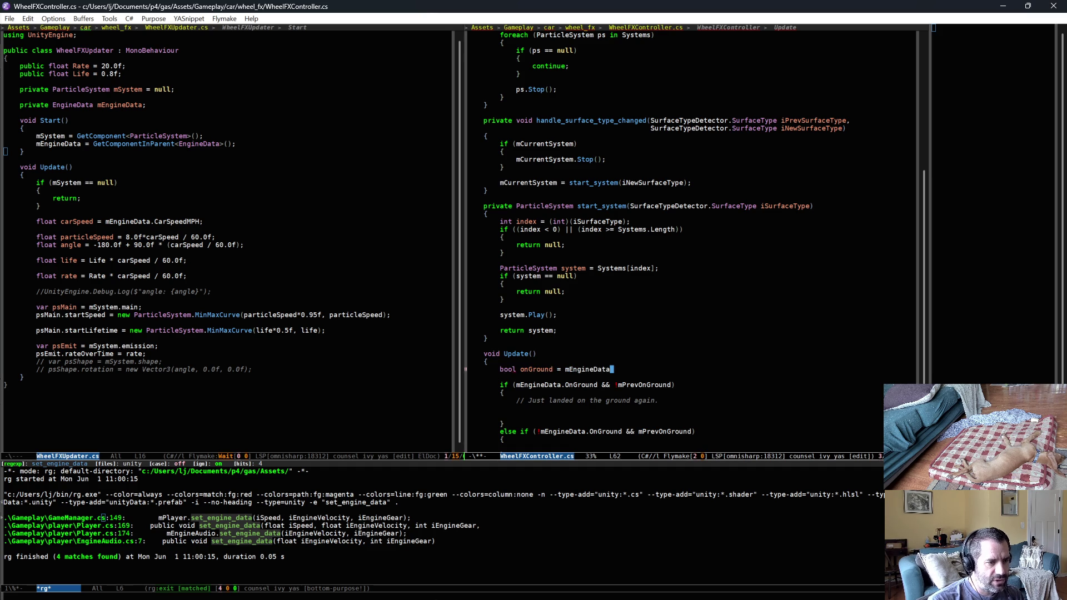
type(".OnGround;")
Replace mEngineData.OnGround with onGround in both the if and else-if conditions
key("Down")
key("Down")
key("alt+b")
key("alt+b")
key("alt+b")
key("alt+f")
key("Right")
key("alt+d")
key("alt+BackSpace")
type("onGround")
key("Down")
Add 'mPrevOnGround = onGround;' to the landing block and the else-if block
key("Down")
key("Down")
key("Down")
key("Down")
key("alt+f")
key("alt+f")
key("alt+f")
key("Right")
key("Right")
key("alt+d")
key("alt+BackSpace")
key("alt+BackSpace")
type("onGround")
key("Up")
key("Up")
type("mPrevOnGround = oG")
key("alt+/")
key("BackSpace")
type("nGround;")
key("ctrl+a")
key("Down")
key("Down")
key("Down")
key("Down")
key("ctrl+y")
key("BackSpace")
Add the comment '// Just left the ground.' in the else-if branch and save
key("Up")
key("Return")
type("// Just left the ground.")
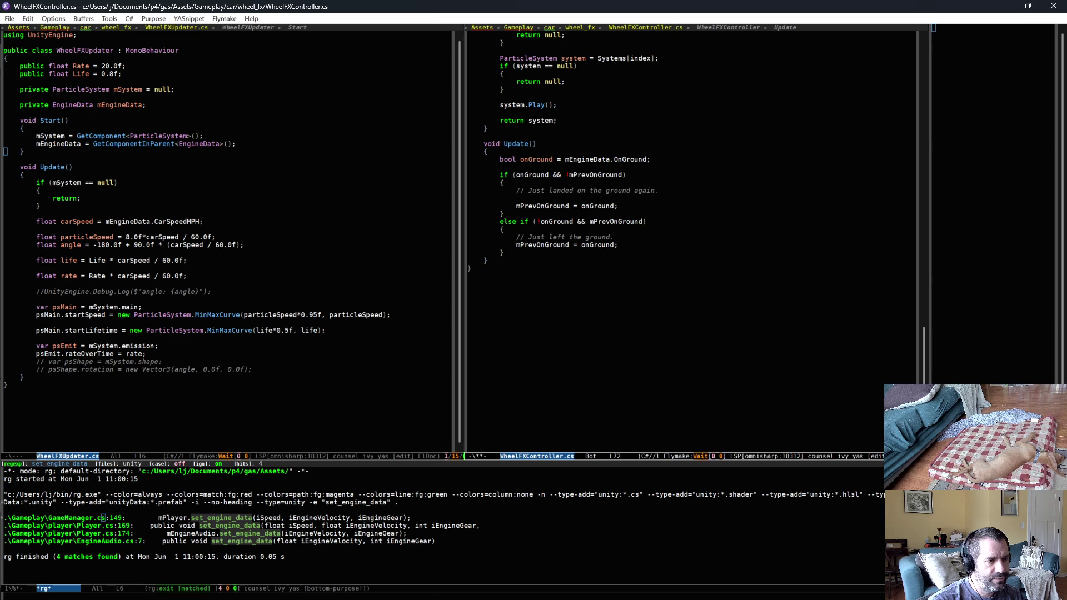
key("Return")
key("ctrl+x")
key("ctrl+s")
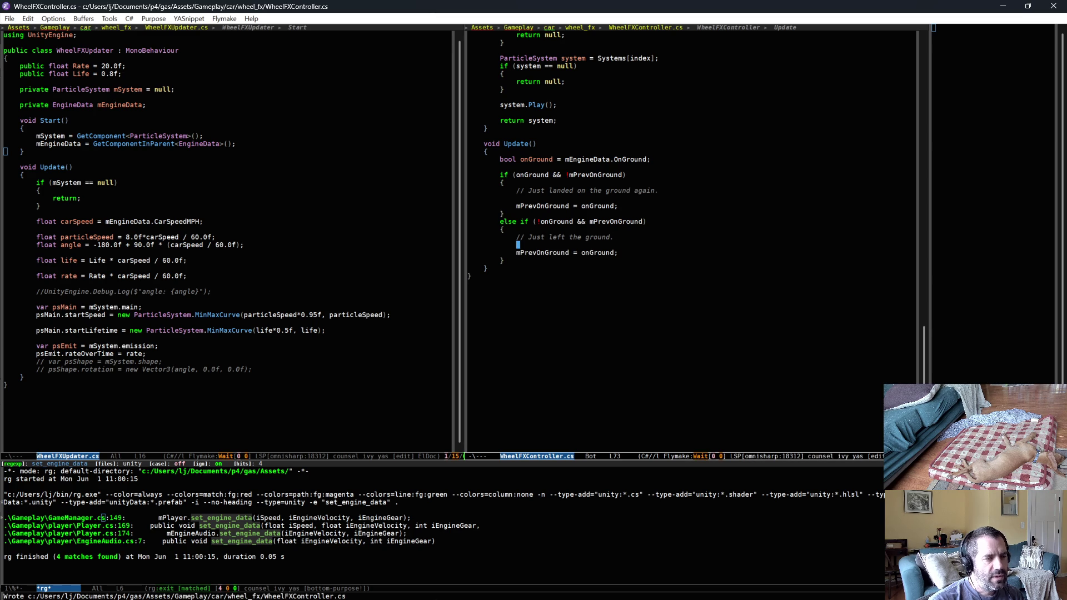
scroll(608, 282, "up", 4)
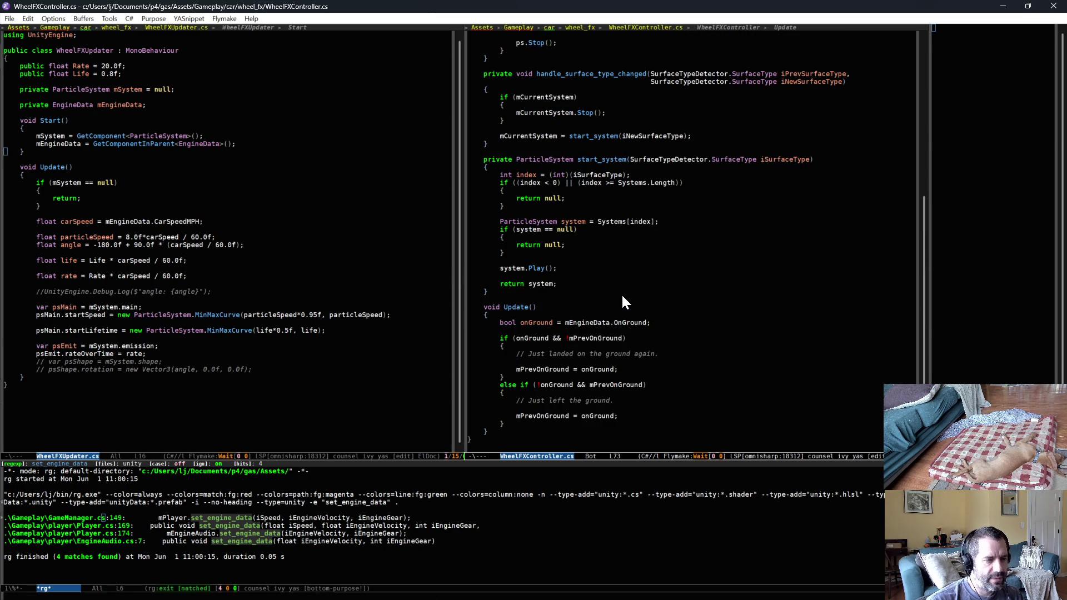
Under the landing comment, add 'if (mCurrentSystem != null) { mCurrentSystem.Play(); }'
left_click(672, 355)
key("Return")
type("if (m")
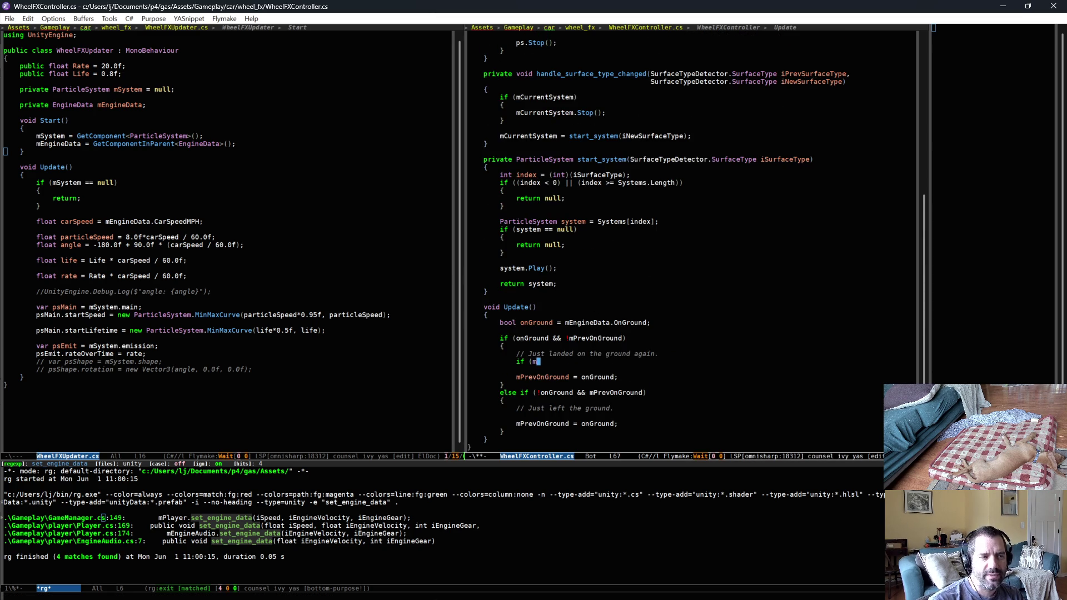
type("CurrentSystem != null)")
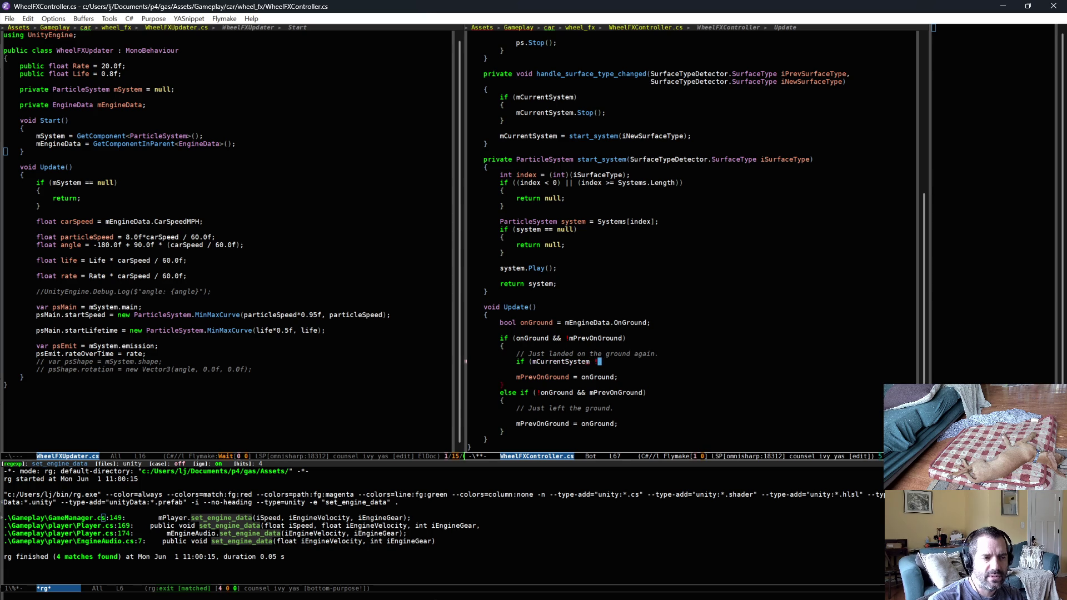
key("Return")
type("{")
key("Return")
type("m")
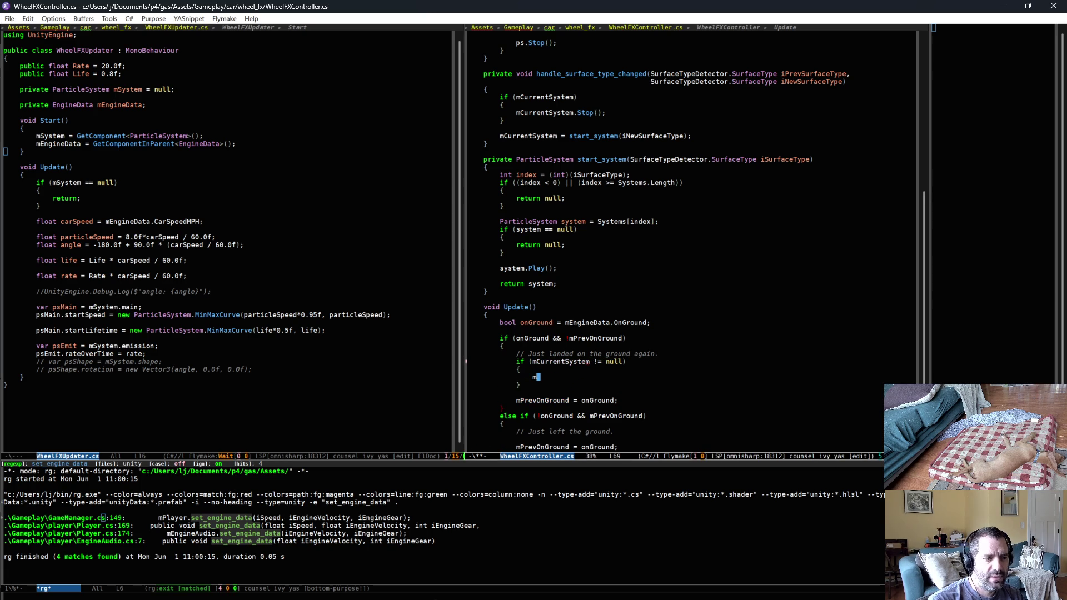
type("CurrentSystem.Play();")
key("Home")
Copy the null-check block into the left-the-ground branch, change Play to Stop, and save
key("Up")
key("Up")
key("Down")
key("Down")
key("Down")
key("Down")
key("Down")
key("Down")
key("Down")
key("ctrl+y")
key("Up")
key("ctrl+e")
key("alt+b")
key("alt+f")
key("alt+BackSpace")
type("Stop")
key("ctrl+x")
key("ctrl+s")
Scroll through the file and move to the system.Play() call in start_system
scroll(718, 330, "up", 3)
scroll(741, 284, "up", 5)
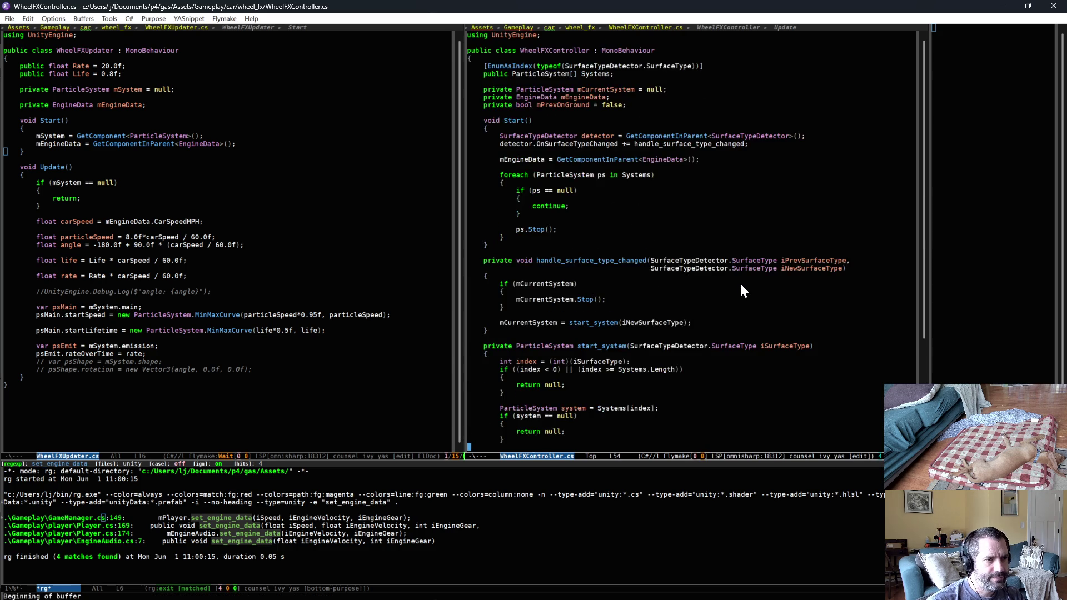
scroll(741, 288, "down", 2)
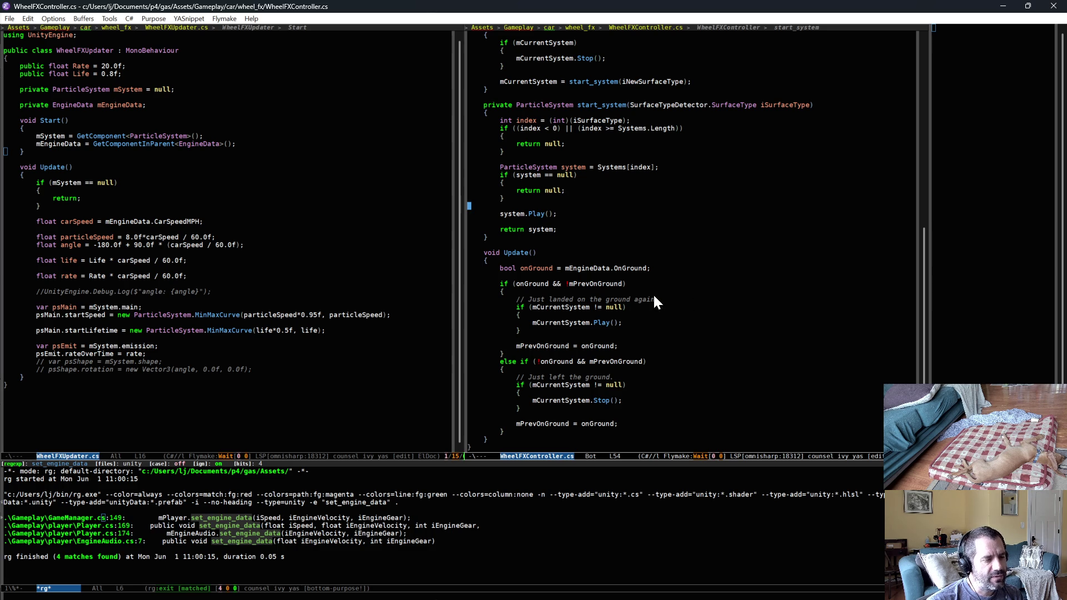
left_click(602, 414)
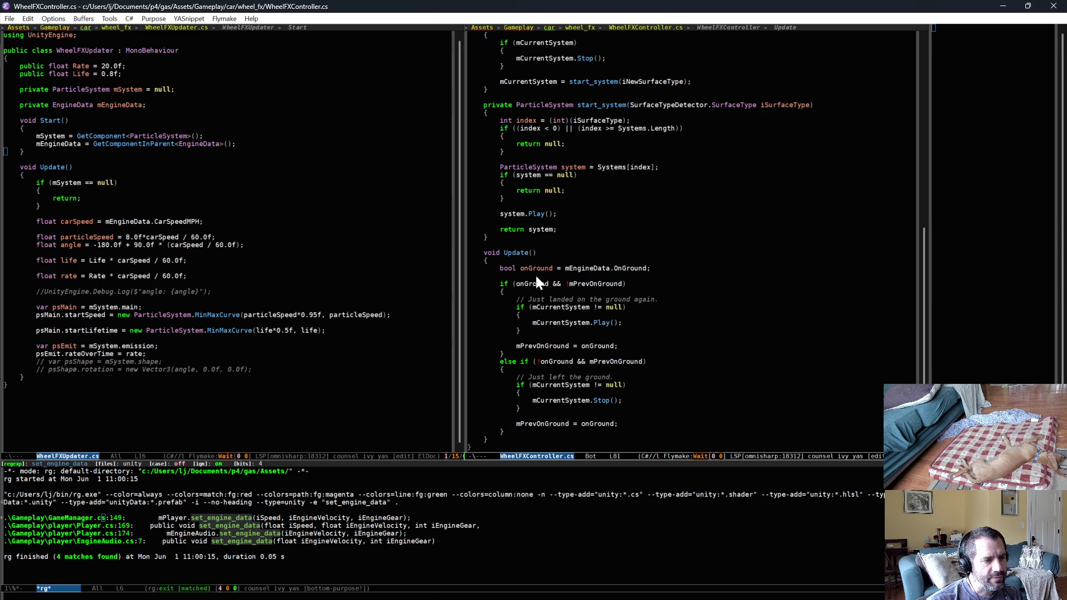
left_click(643, 315)
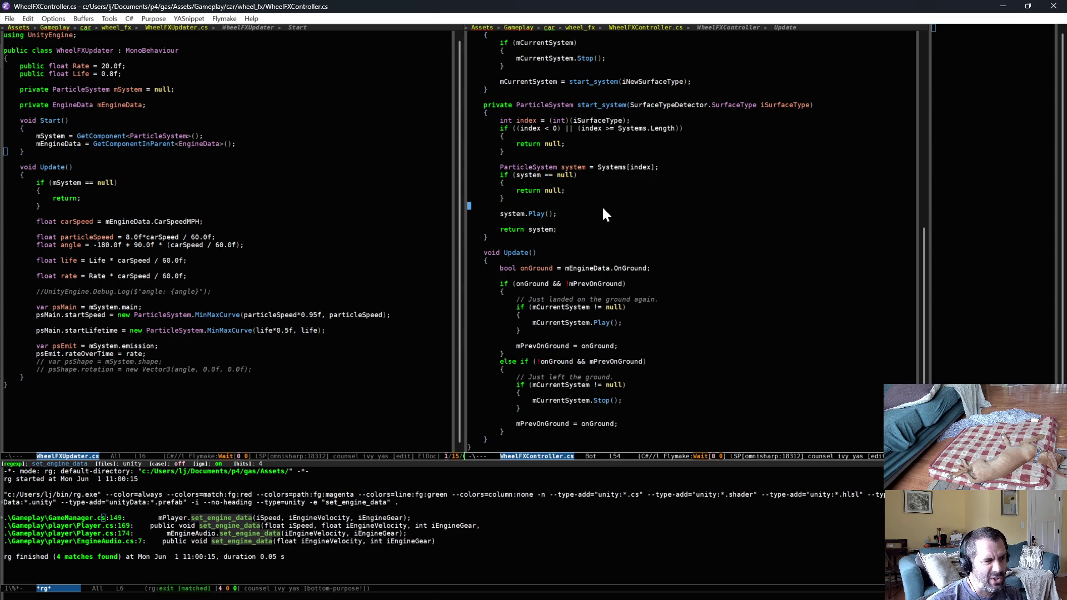
Wrap system.Play() in start_system inside an if (mPrevOnGround) { } block and save WheelFXController.cs
key("Return")
type("if (")
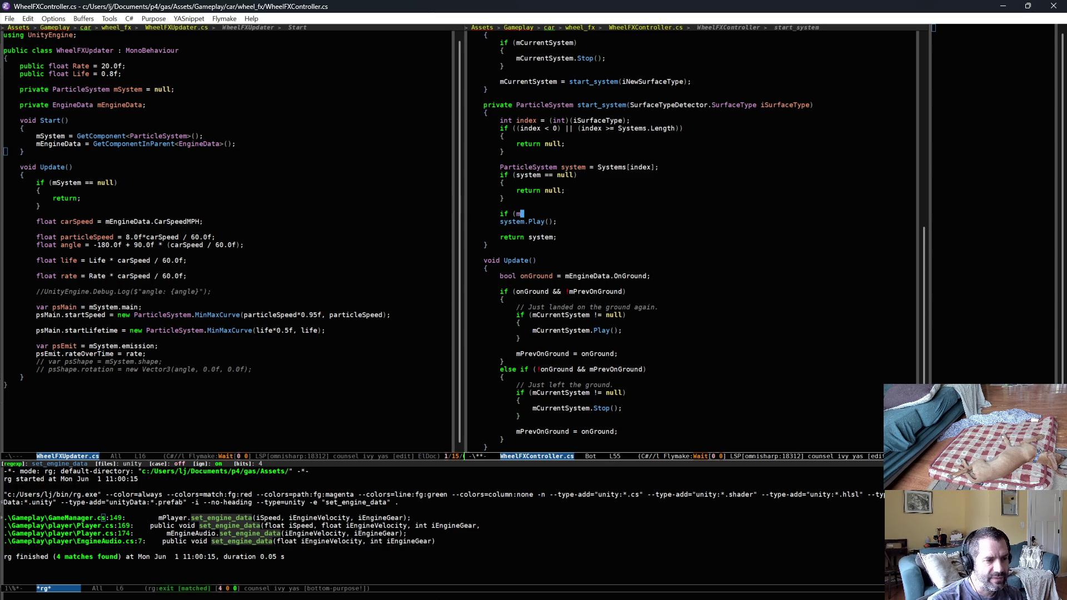
type("mPrevOnGround")
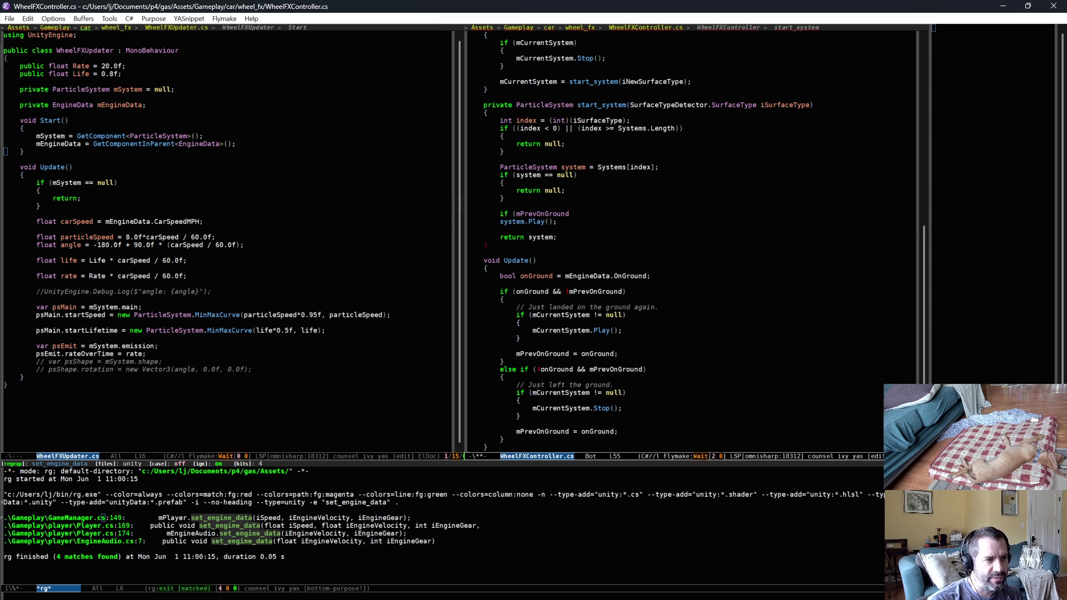
type(")")
key("Return")
type("{")
key("Down")
key("Tab")
key("End")
key("Return")
type("}")
key("ctrl+x")
key("ctrl+s")
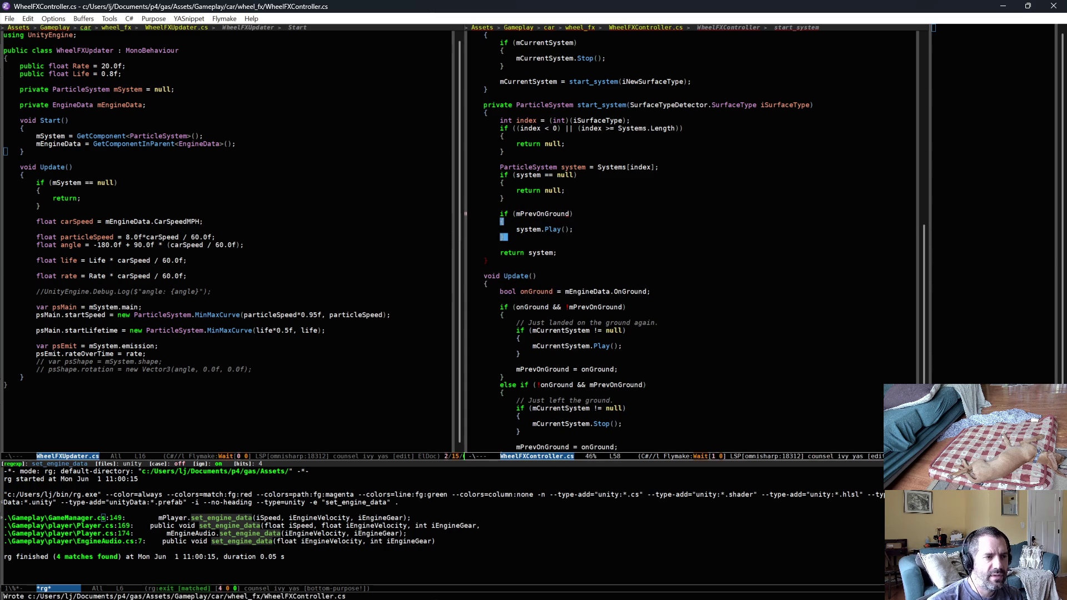
Review the Stop block in handle_surface_type_changed and the new mPrevOnGround check around system.Play()
scroll(608, 216, "up", 2)
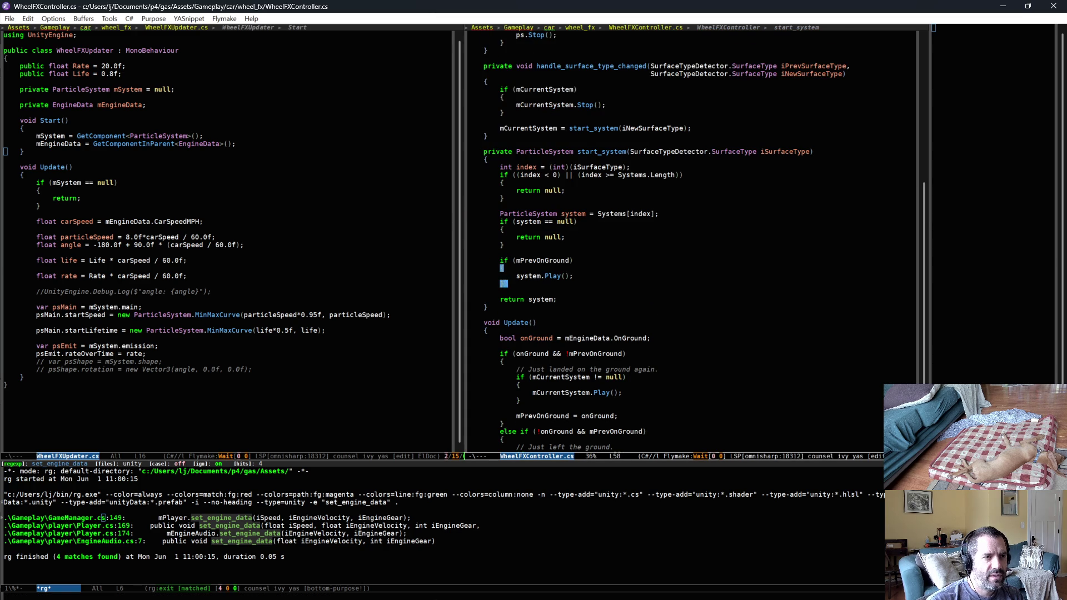
left_click(567, 111)
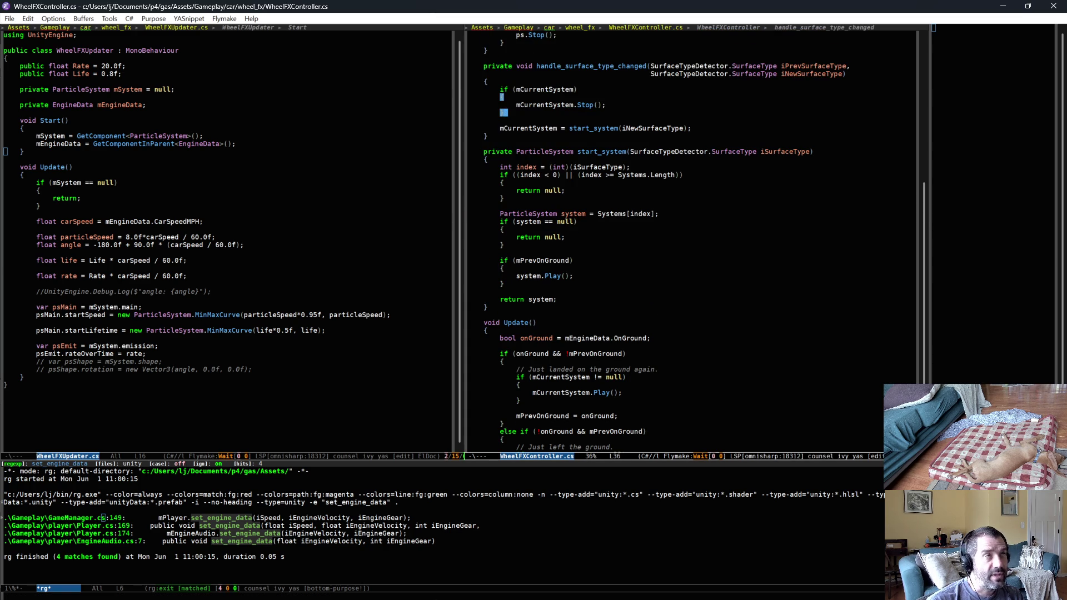
scroll(658, 253, "down", 1)
left_click(587, 432)
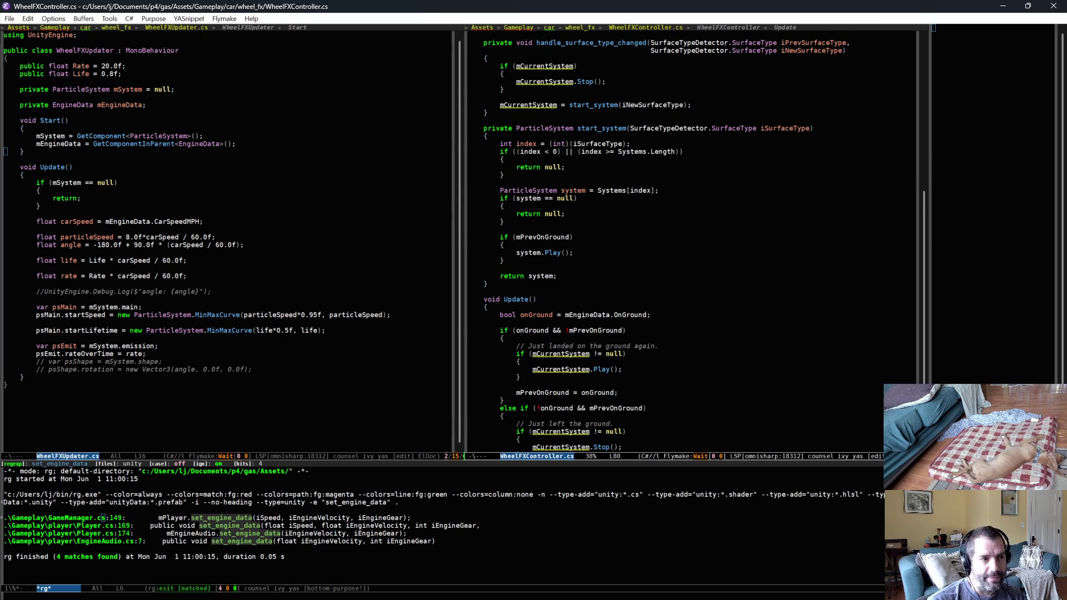
mouse_move(557, 237)
left_mouse_down()
mouse_move(469, 268)
mouse_move(572, 261)
mouse_move(575, 236)
left_mouse_up()
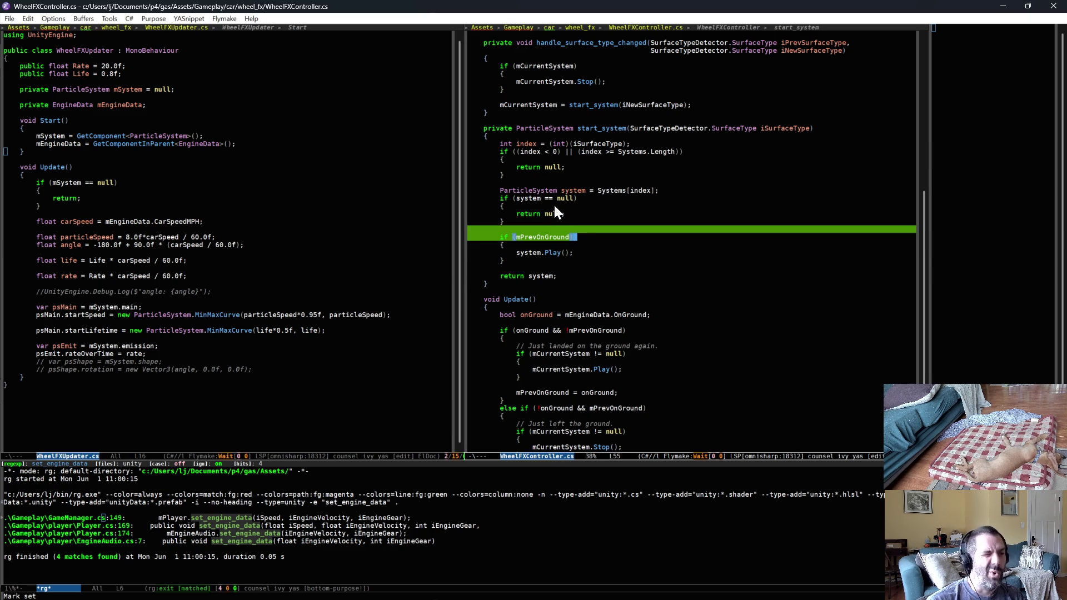
left_click(559, 219)
left_click(599, 237)
left_click(599, 252)
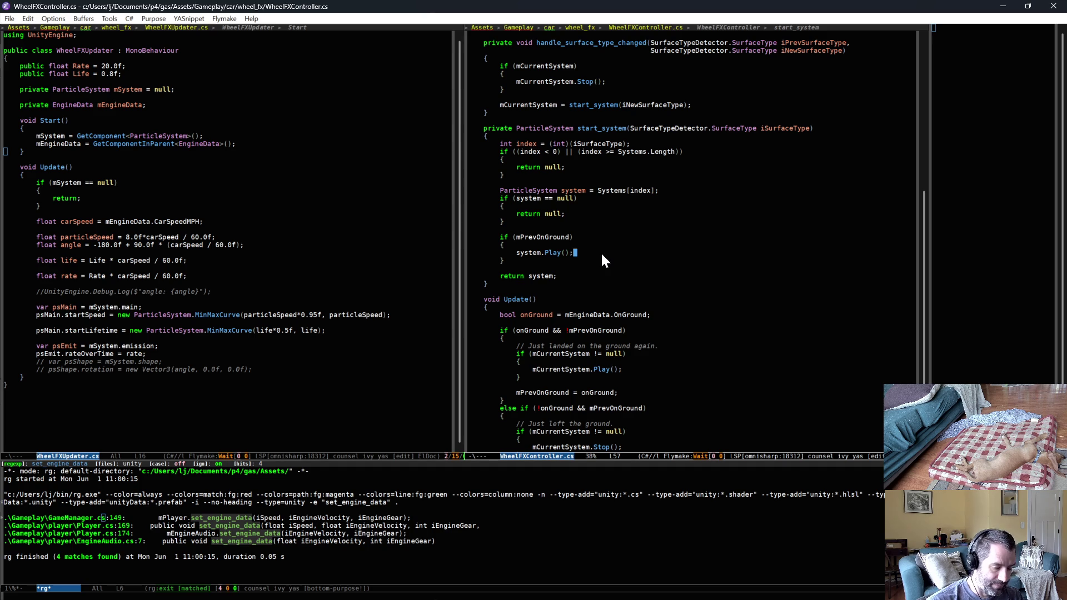
Re-check the left-the-ground branch, the Stop call, start_system and Update, then switch to Unity to recompile
scroll(605, 289, "down", 1)
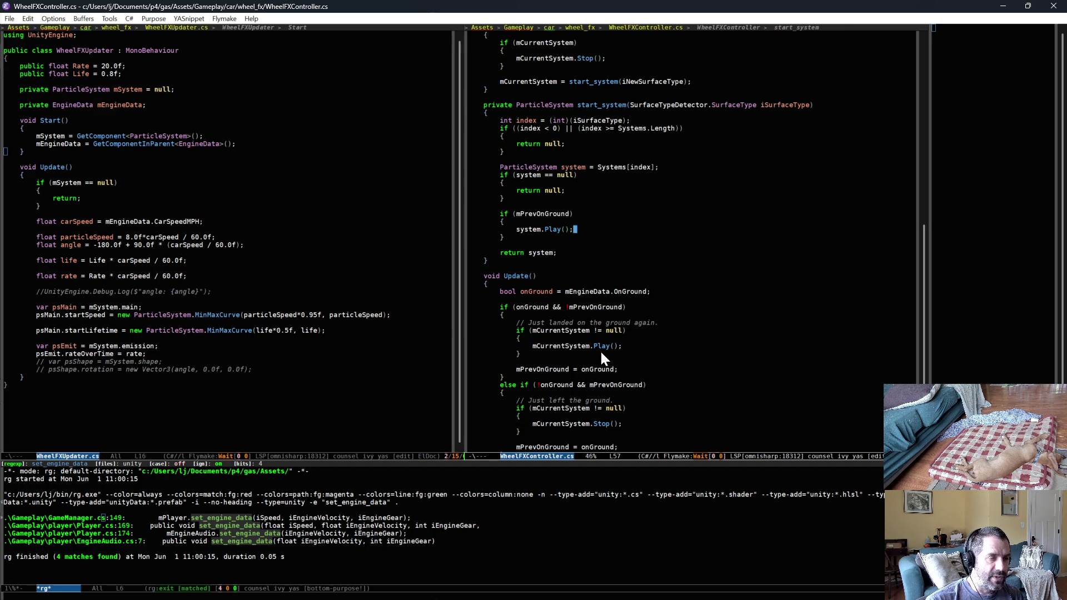
left_click_drag(578, 392, 622, 429)
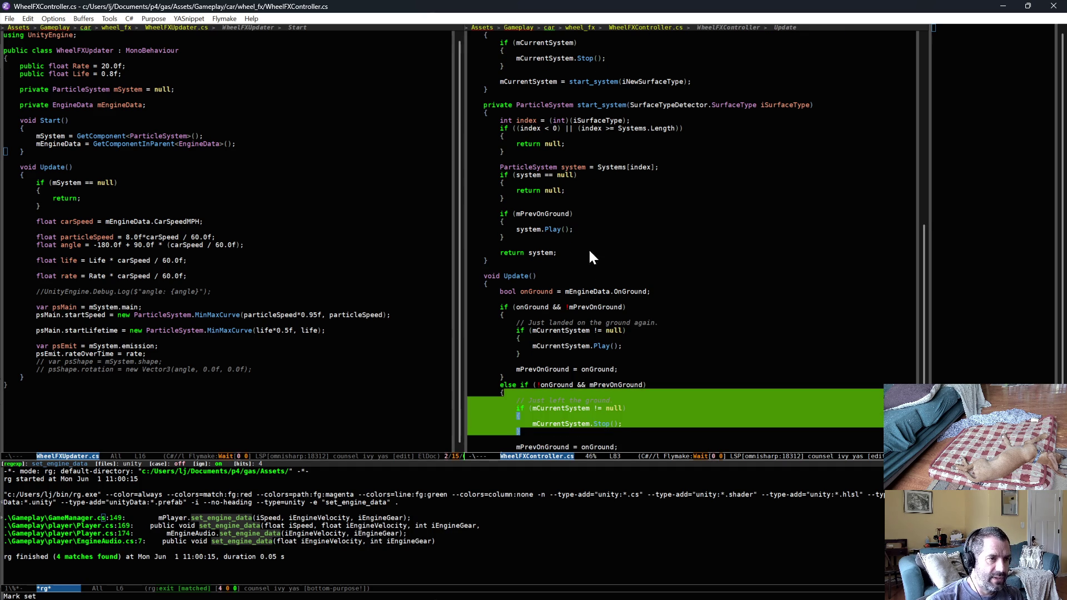
scroll(580, 204, "up", 4)
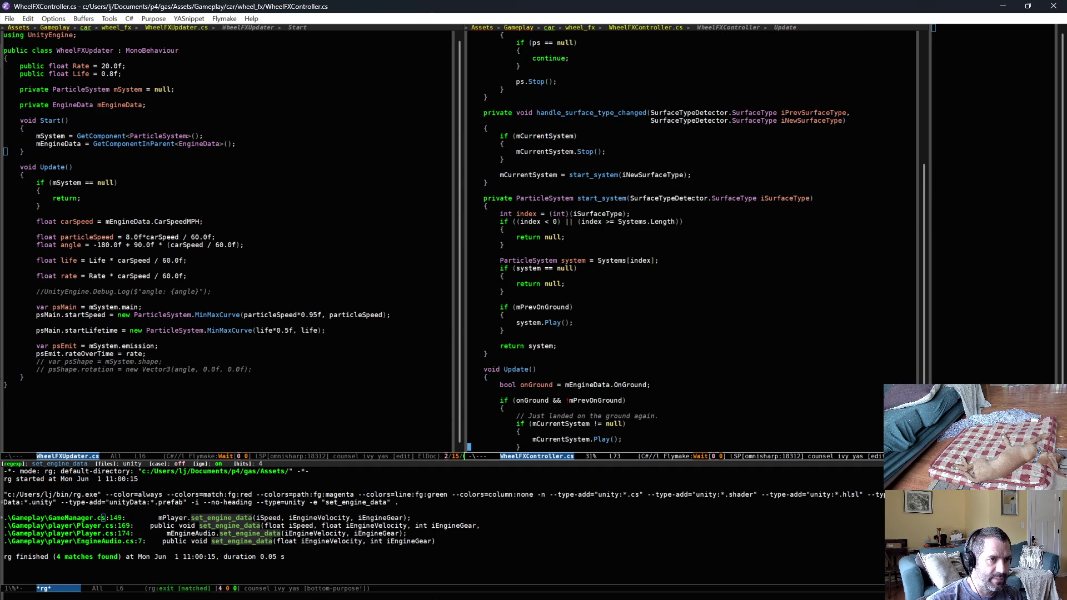
left_click_drag(582, 135, 605, 149)
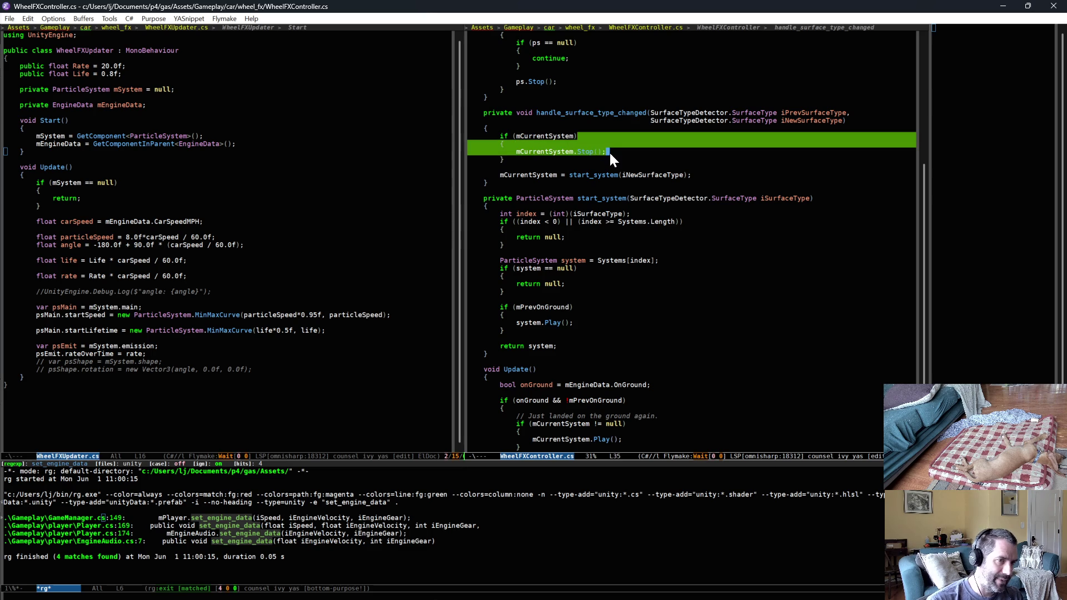
key("alt+w")
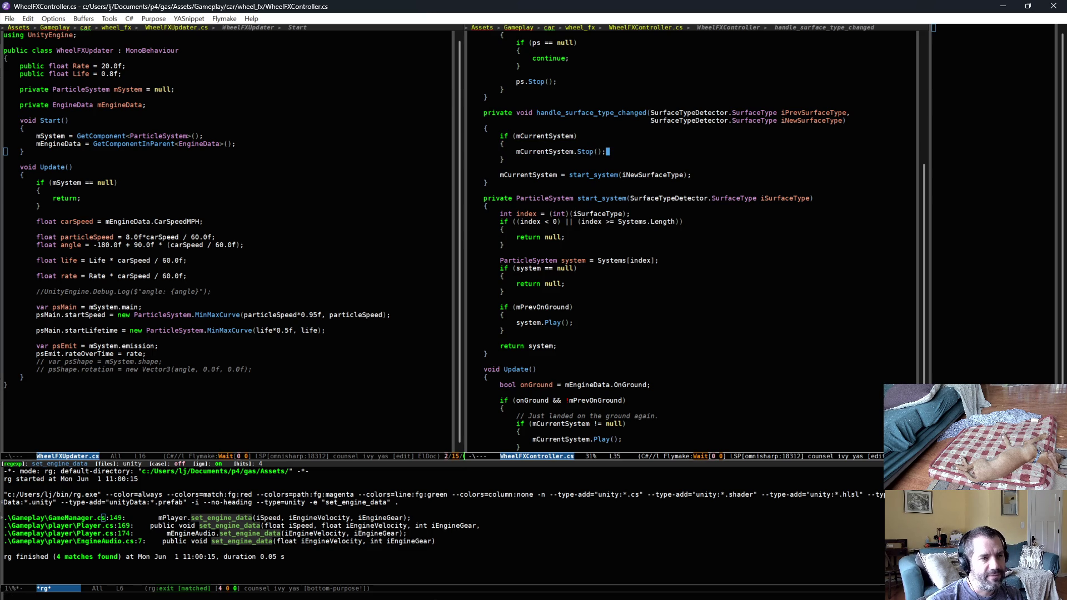
double_click(531, 174)
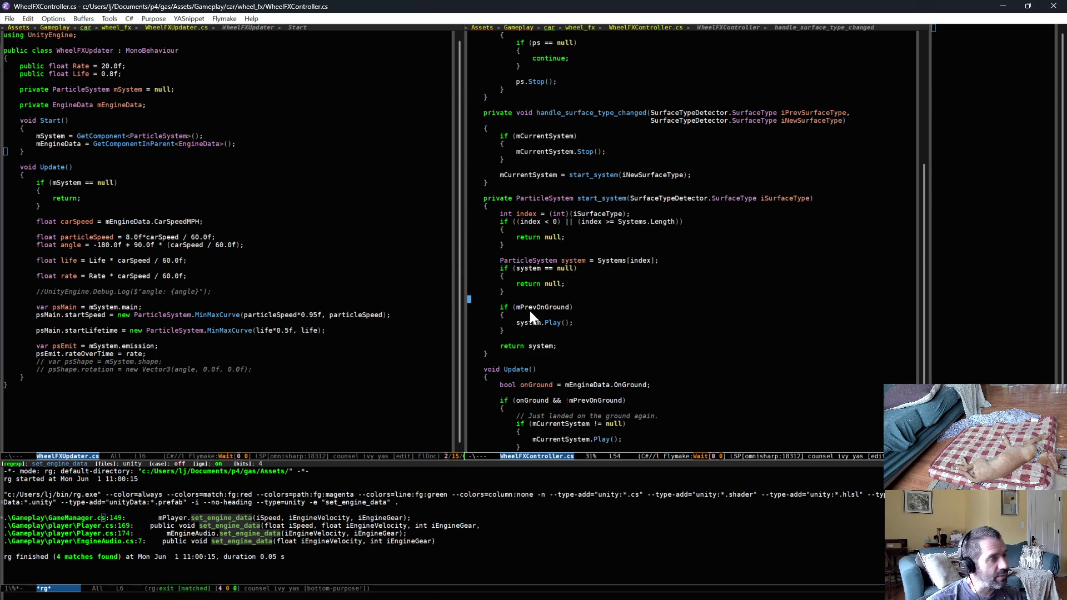
left_click(597, 325)
scroll(576, 345, "down", 5)
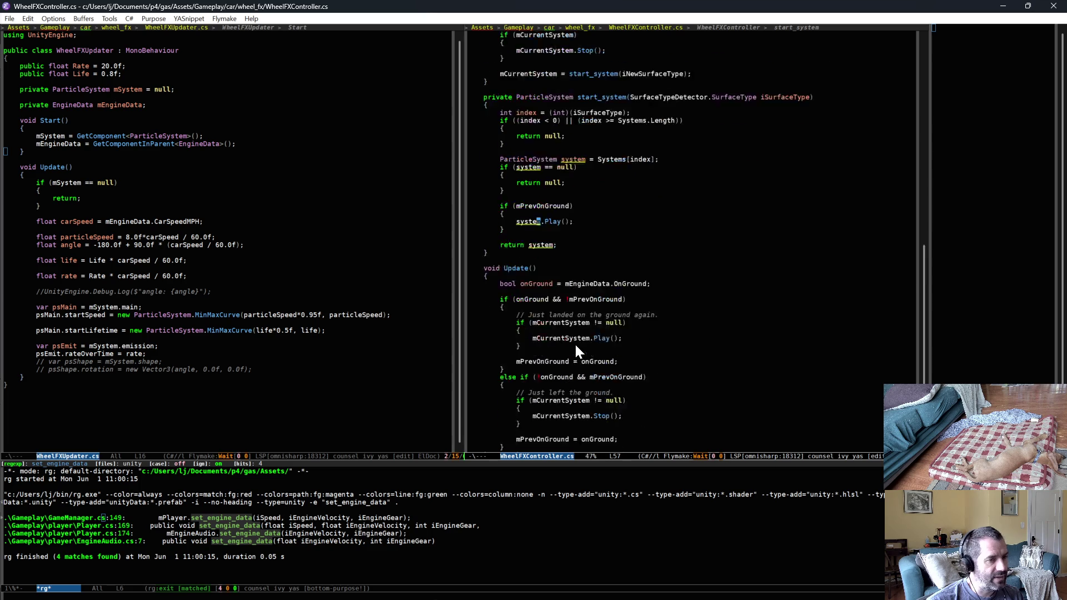
left_click(604, 269)
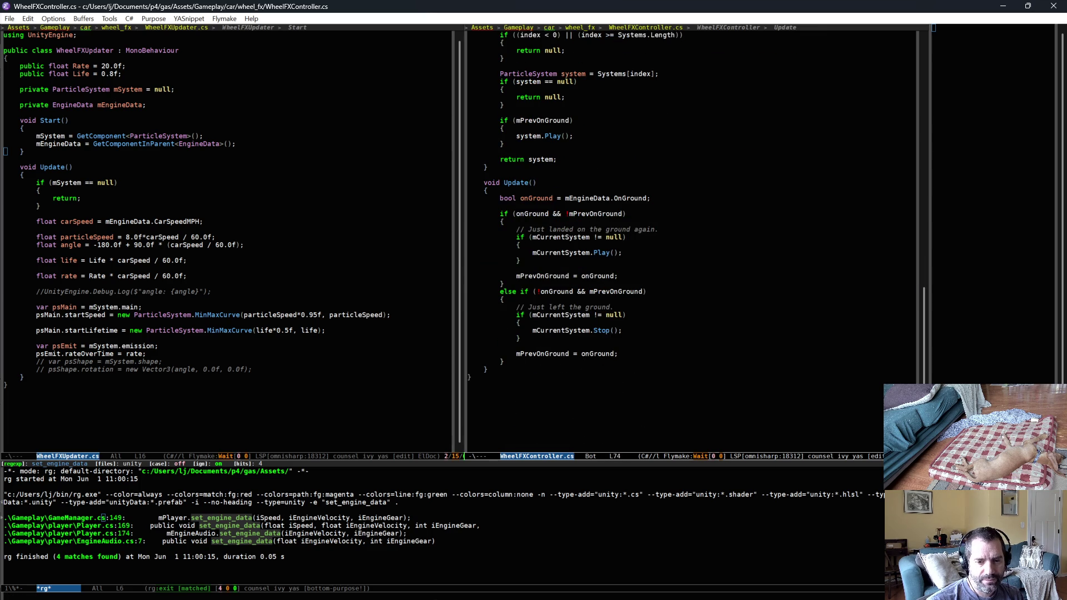
key("alt+Tab")
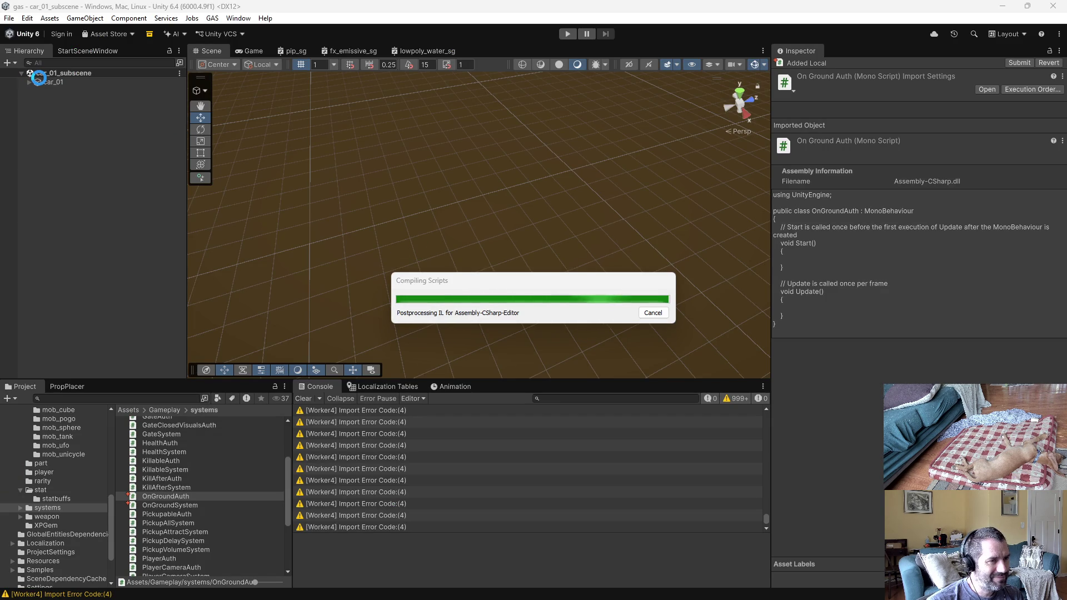
left_click(52, 81)
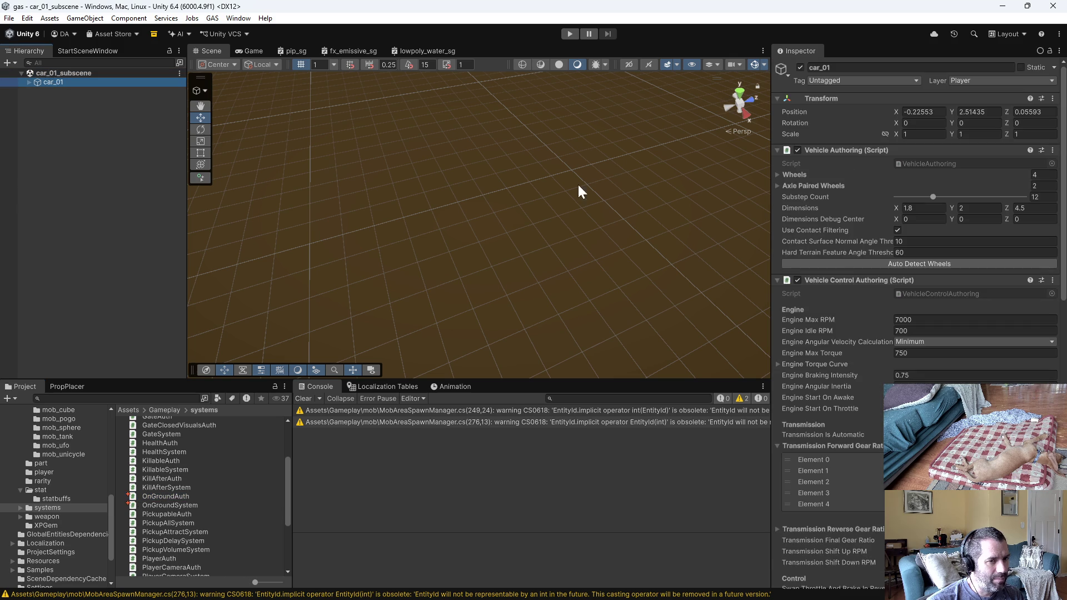
scroll(871, 551, "down", 15)
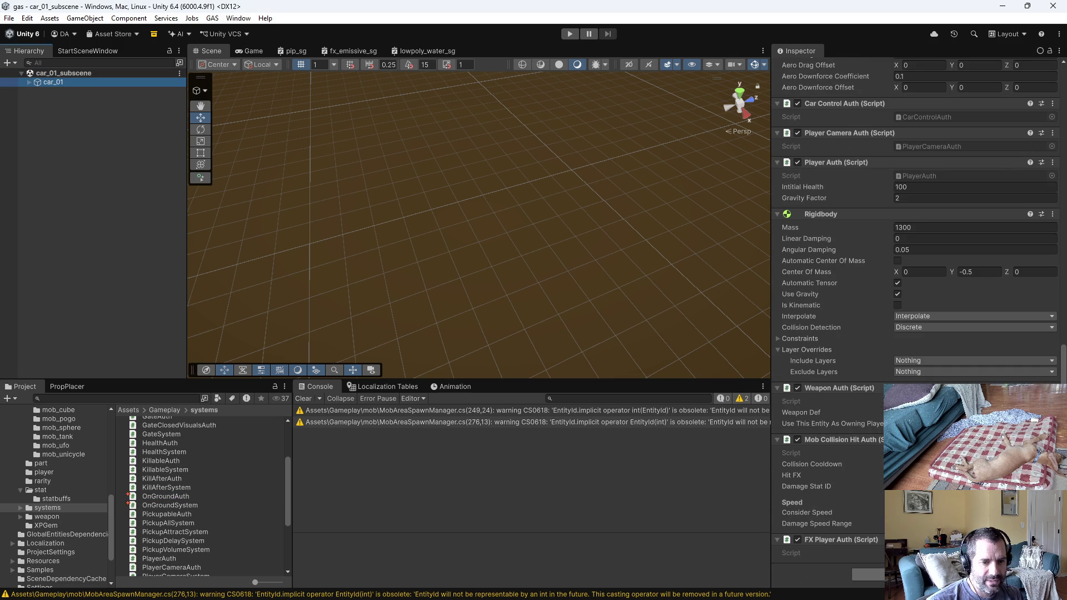
left_click(1052, 412)
type("ong")
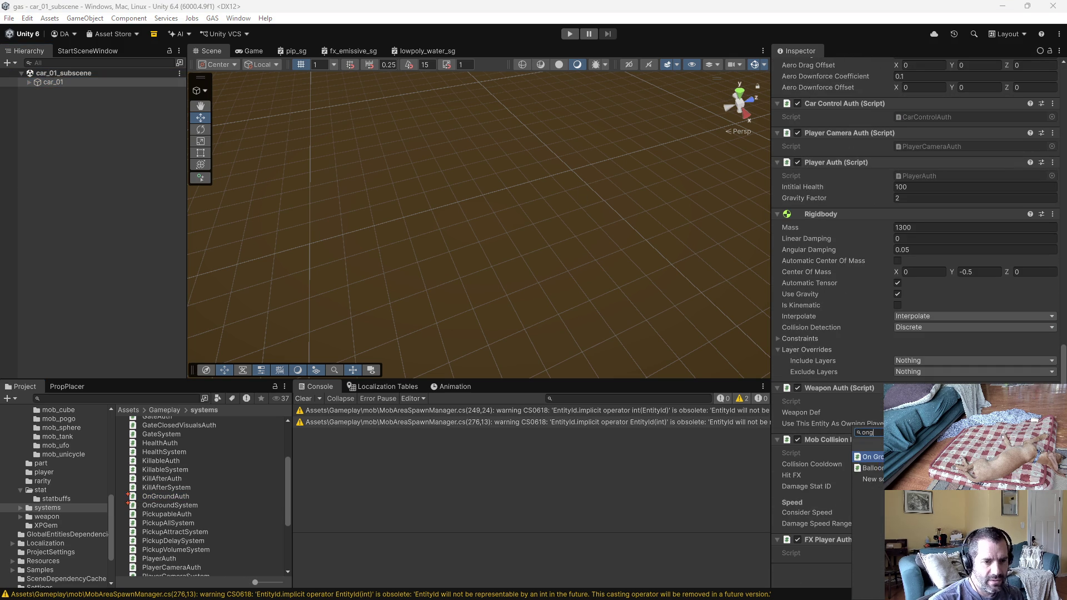
key("Return")
scroll(919, 322, "down", 2)
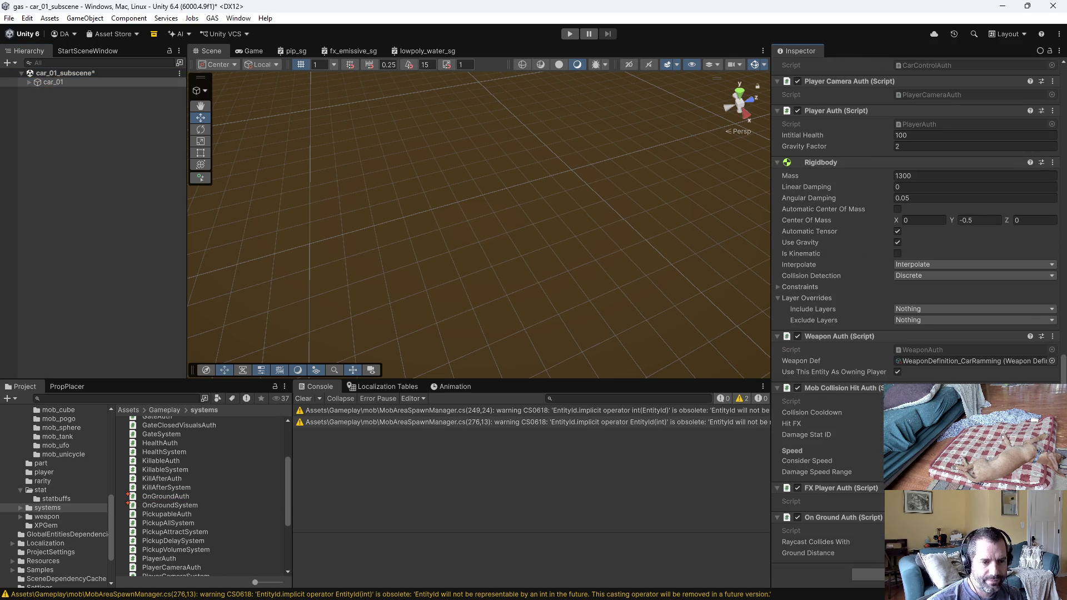
left_click(919, 320)
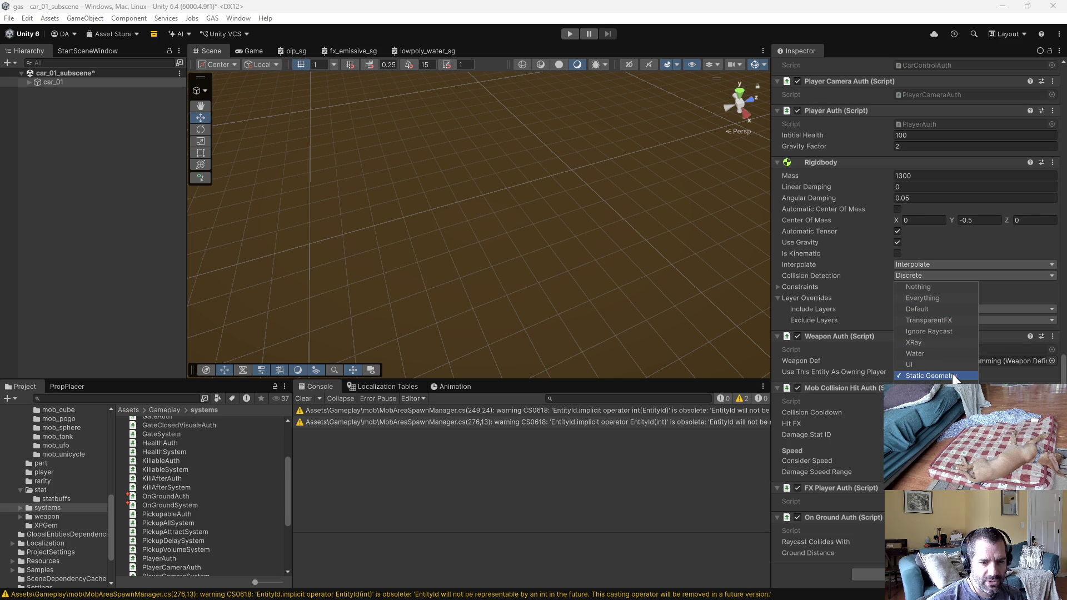
left_click(839, 581)
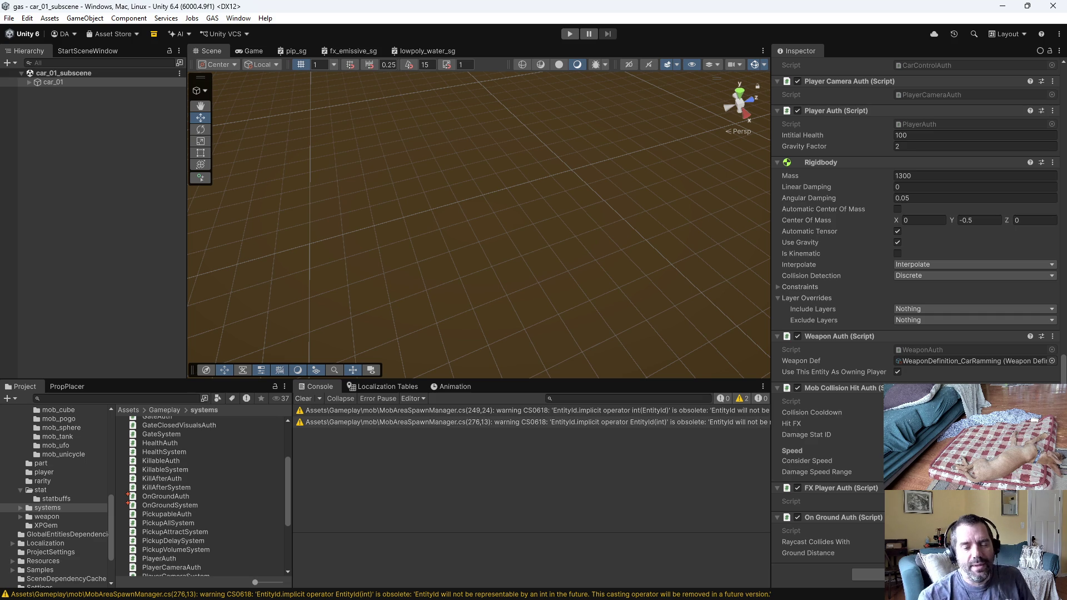
key("alt+Tab")
Add UnityEngine.Debug.Log lines for "landed" and "took off", save WheelFXController.cs, and return to Unity
left_click(683, 253)
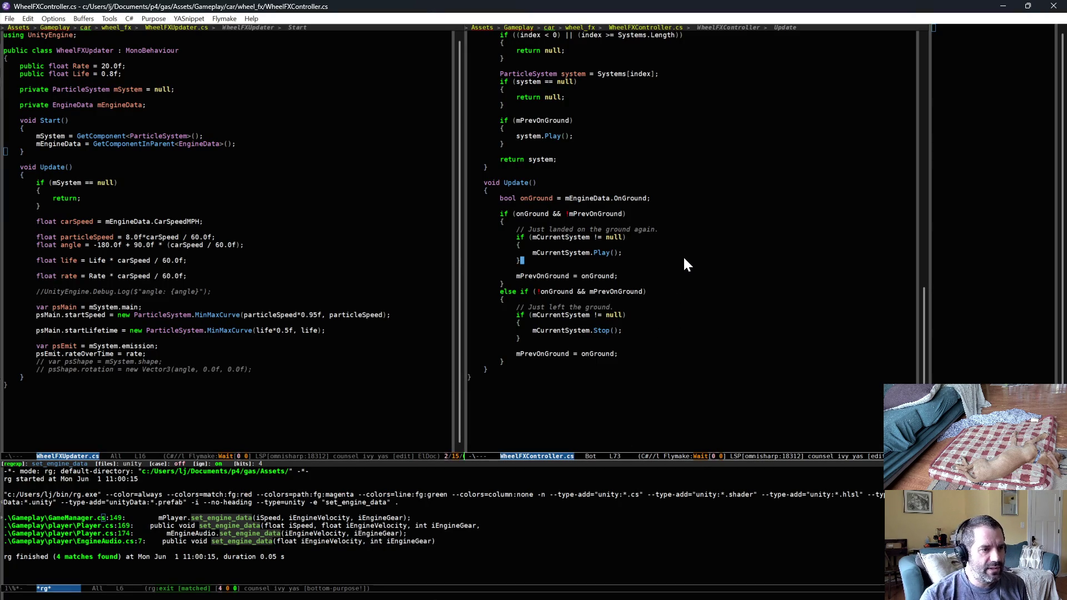
key("Return")
type("UnityEngine.Debug.Log($\"landed")
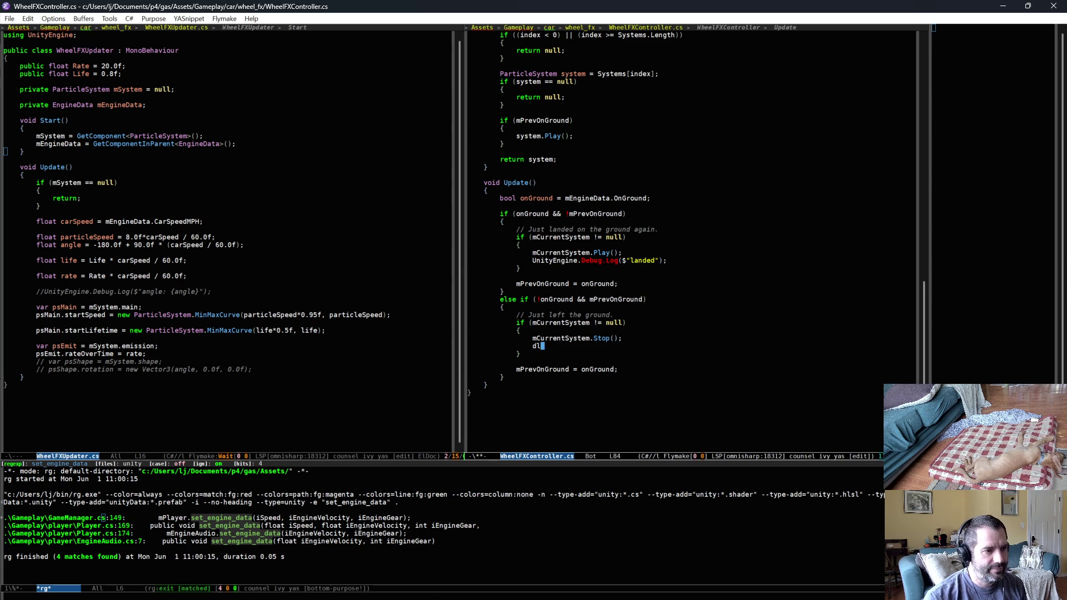
type("ff\");")
key("ctrl+x")
key("ctrl+s")
key("alt+Tab")
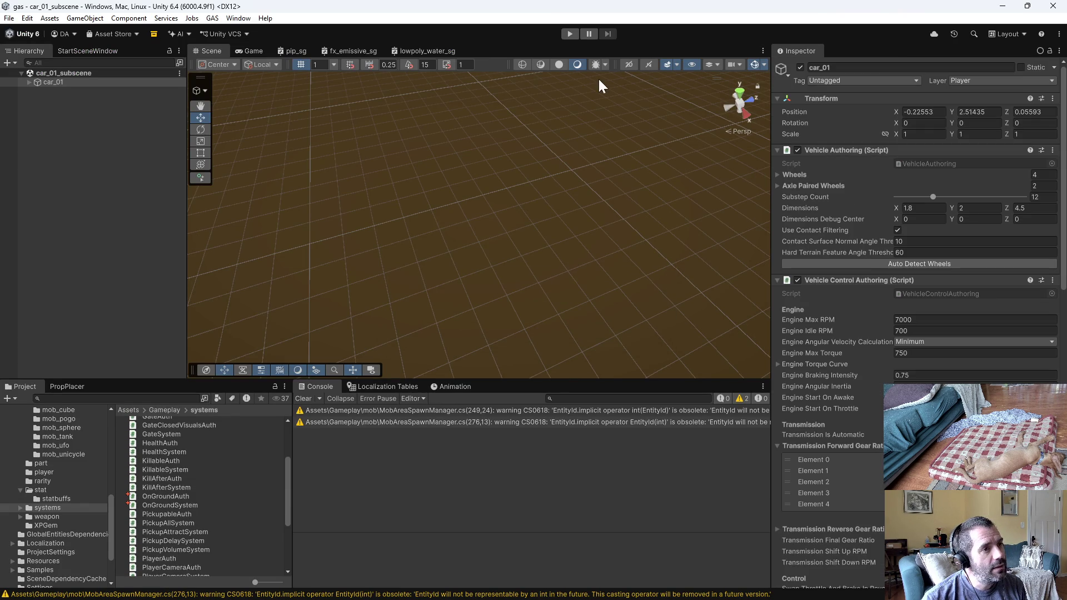
Enter play mode and, after the countdown, drive the car forward toward the river with W and A
left_click(569, 33)
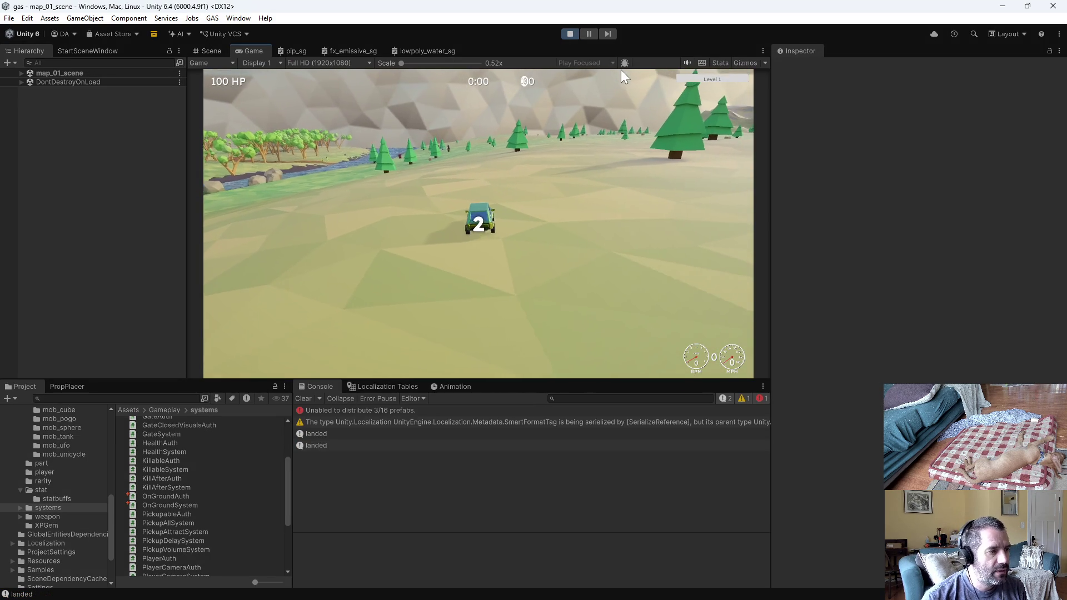
key("w")
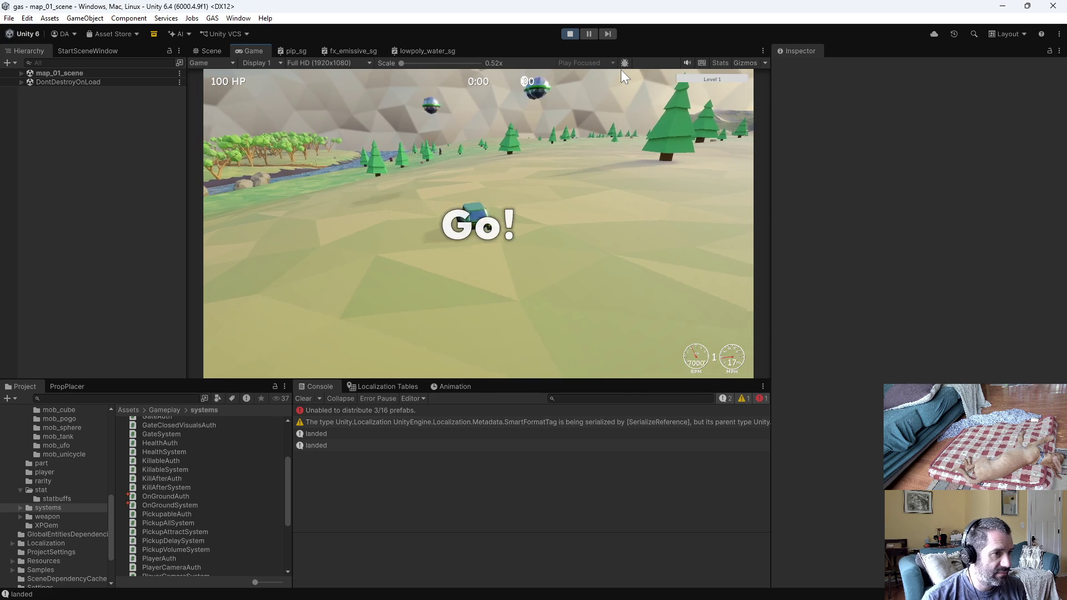
key("a")
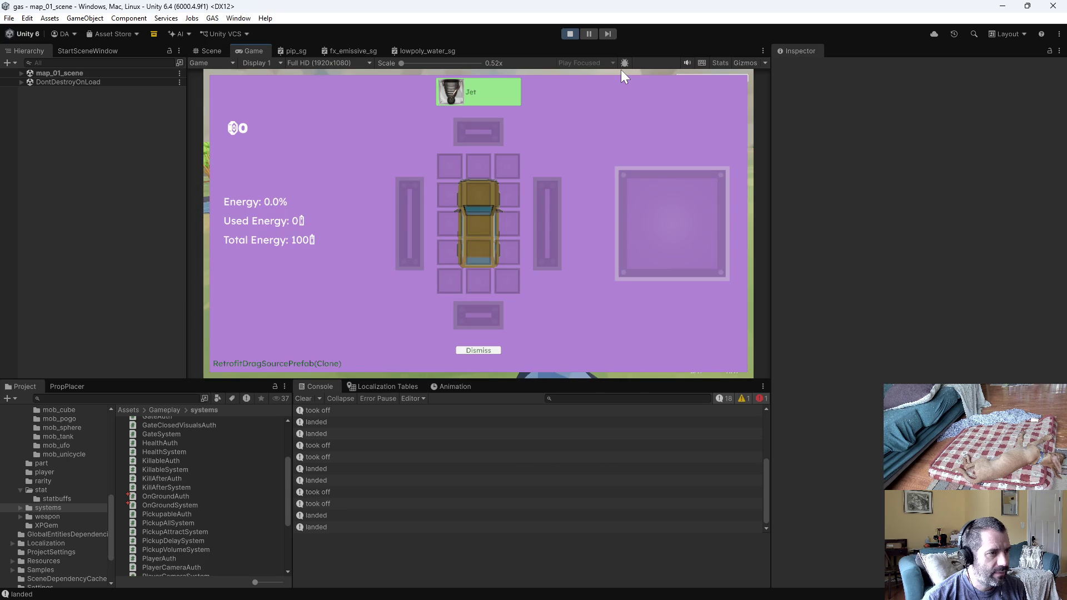
Fit the Jet part into the car's top slot, clear the Console while driving, then stop play mode
mouse_move(501, 85)
left_mouse_down()
mouse_move(499, 205)
mouse_move(485, 209)
left_mouse_up()
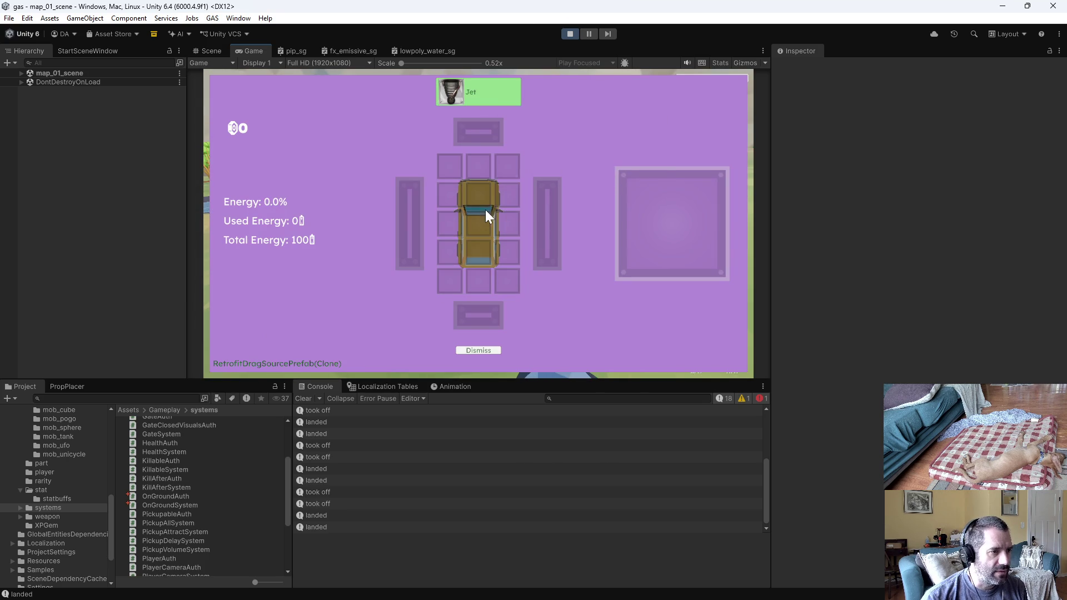
left_click_drag(483, 93, 476, 194)
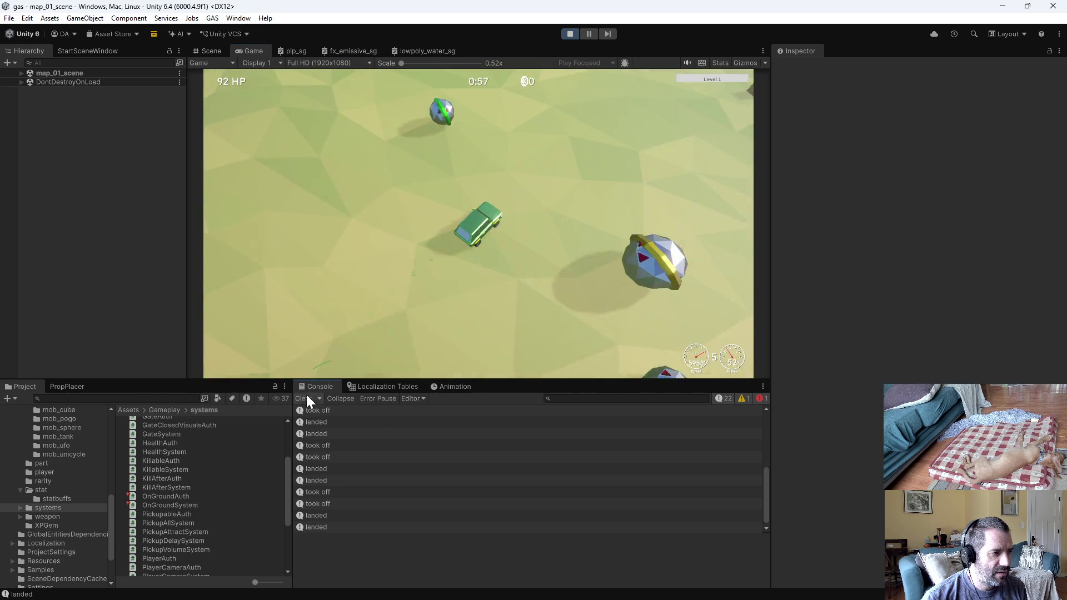
left_click(305, 399)
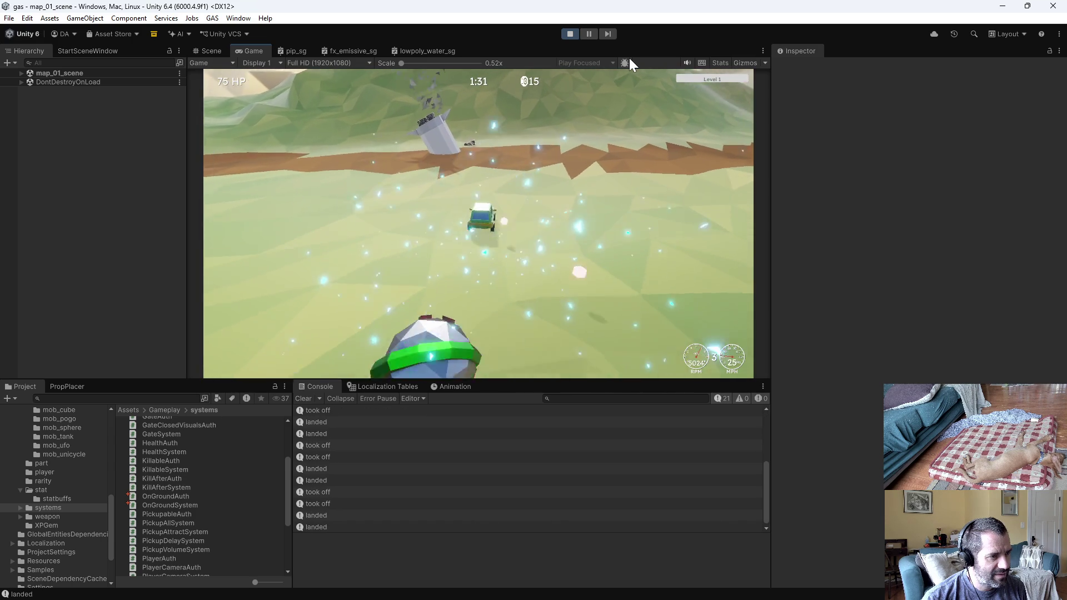
left_click(569, 34)
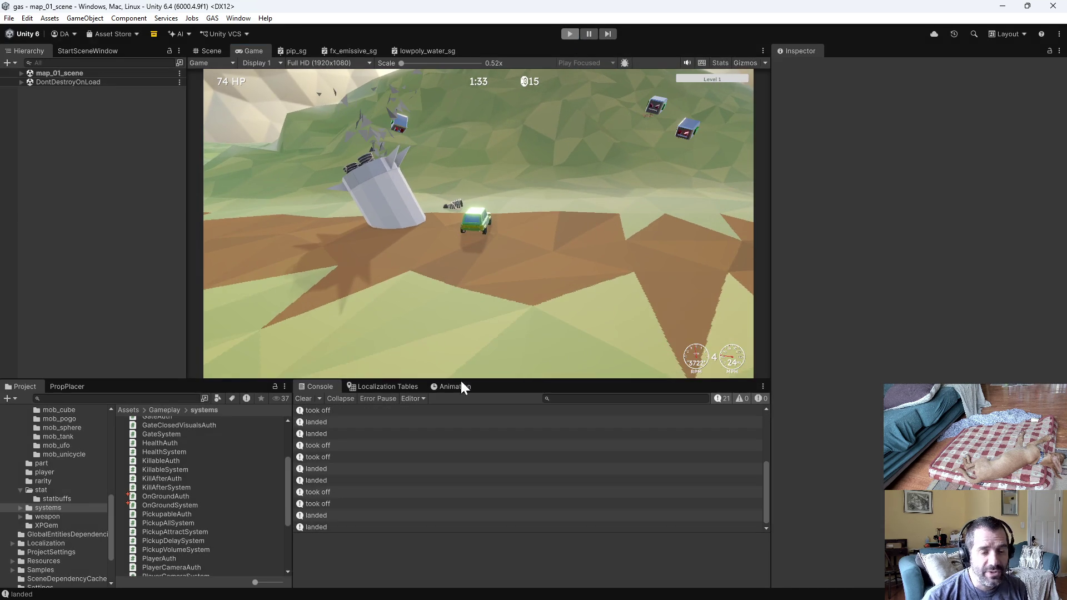
scroll(921, 322, "down", 15)
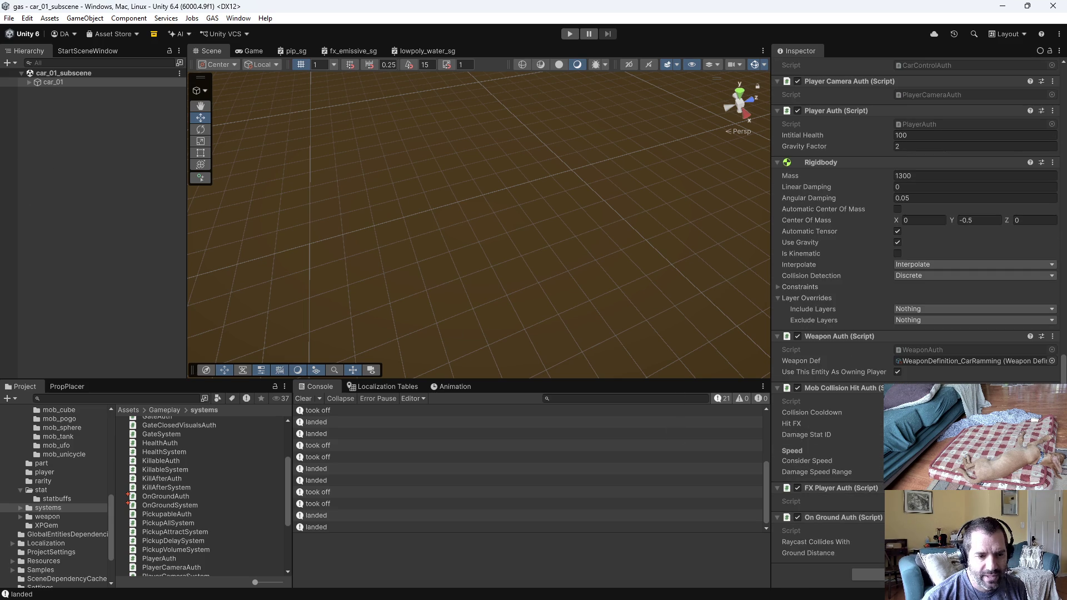
Save the car subscene, start another play-test, drive forward and place the Jet part on the car
key("ctrl+s")
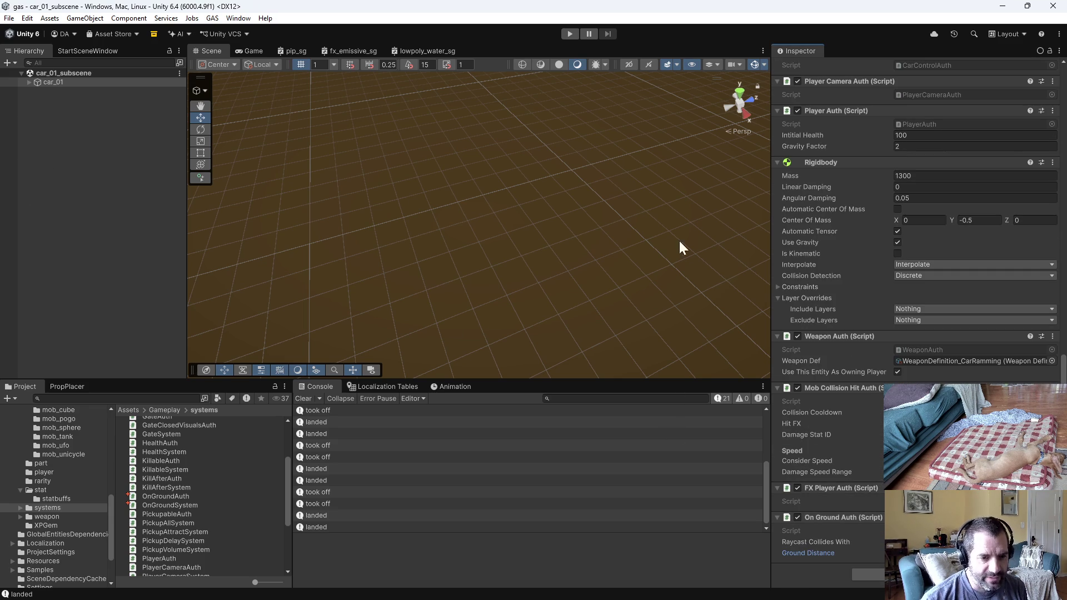
left_click(571, 34)
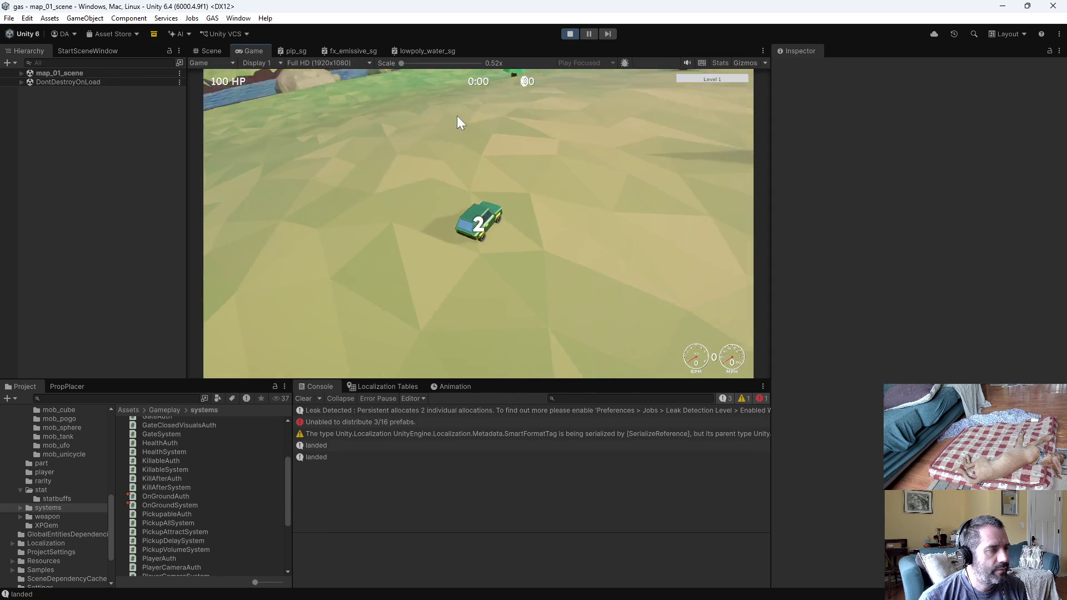
key("w")
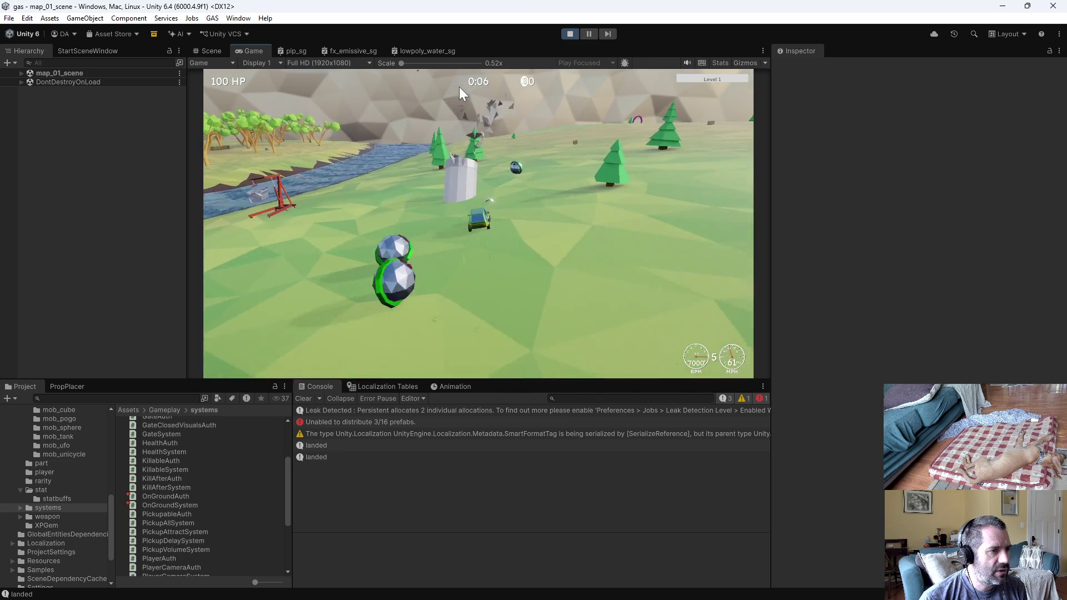
left_click(489, 226)
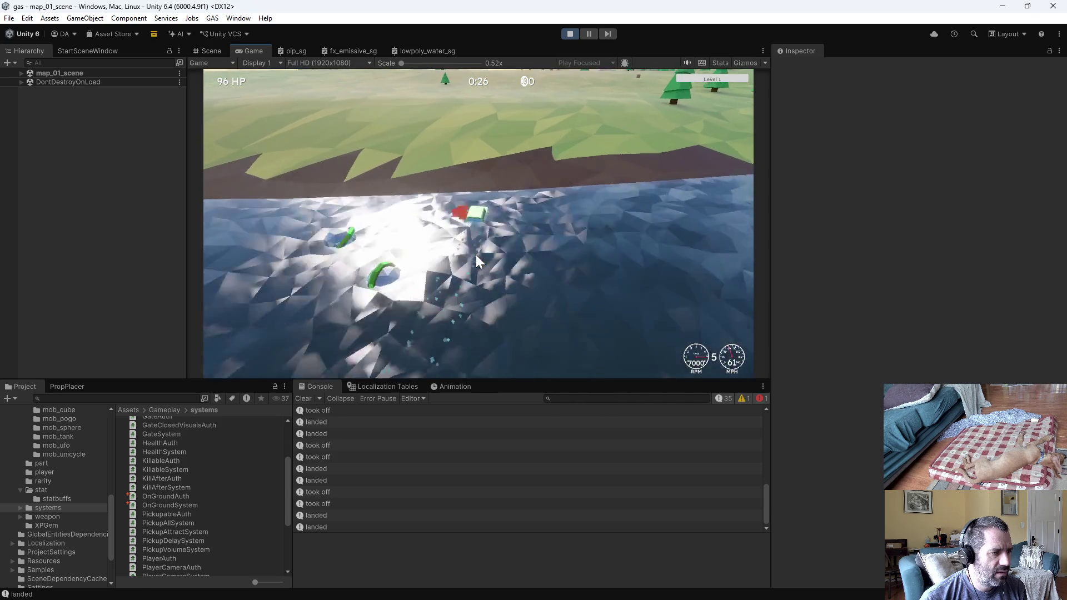
Clear the Console three times as took off/landed logs accumulate, then stop play mode
left_click(301, 399)
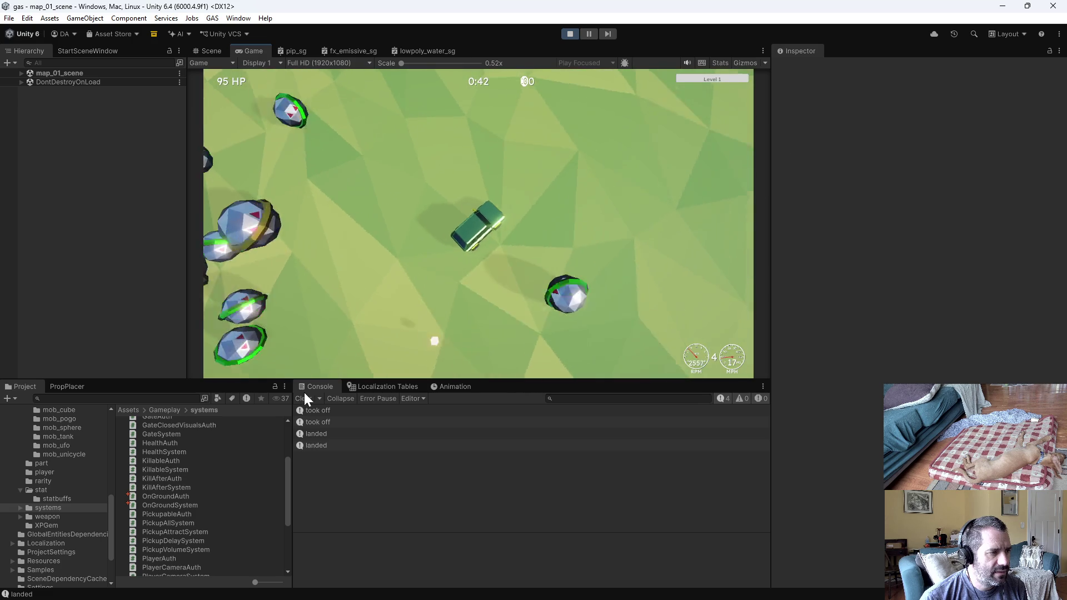
left_click(304, 399)
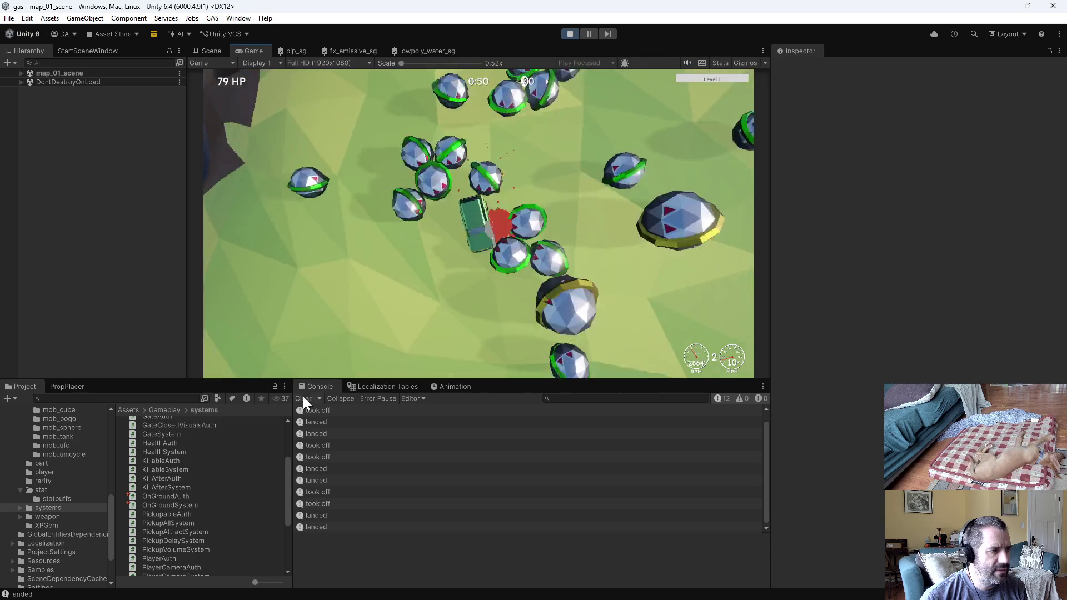
left_click(303, 398)
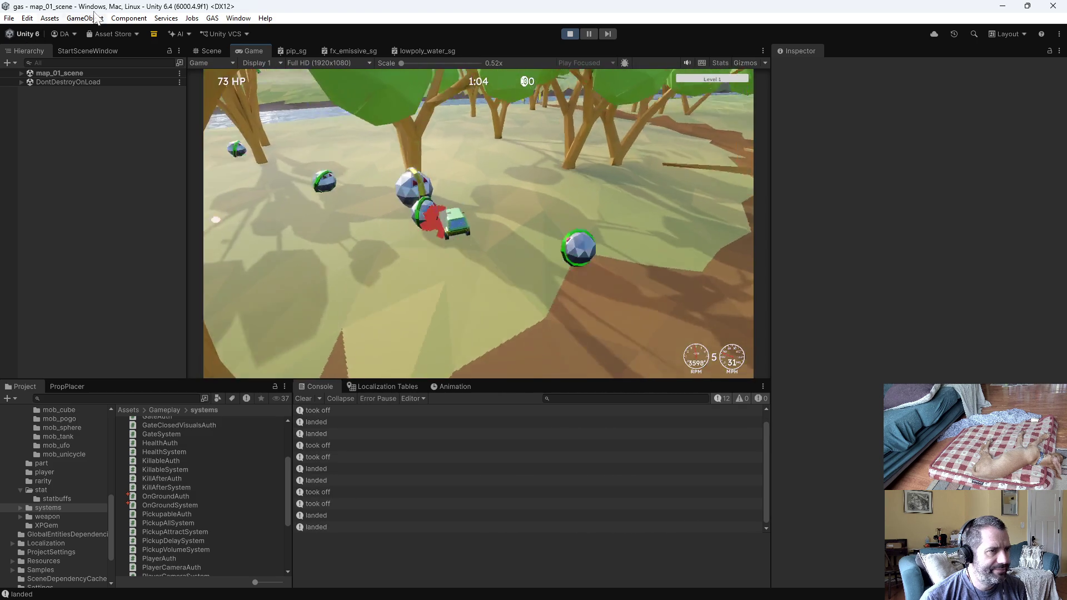
left_click(568, 33)
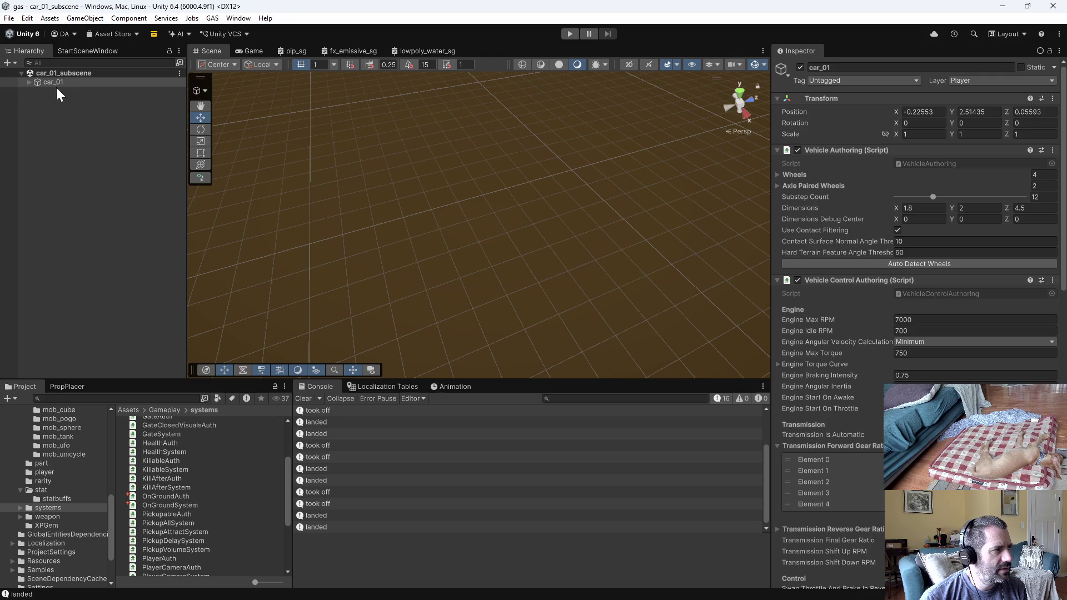
Start another play-test, drive forward, clear the Console and move the Jet part onto the car
scroll(917, 323, "down", 15)
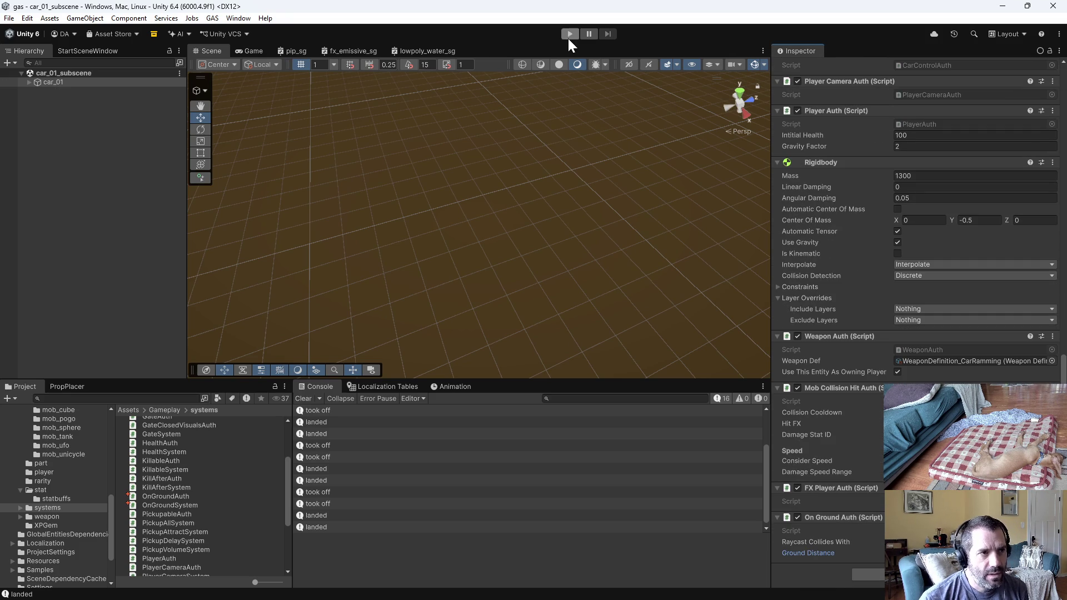
left_click(569, 34)
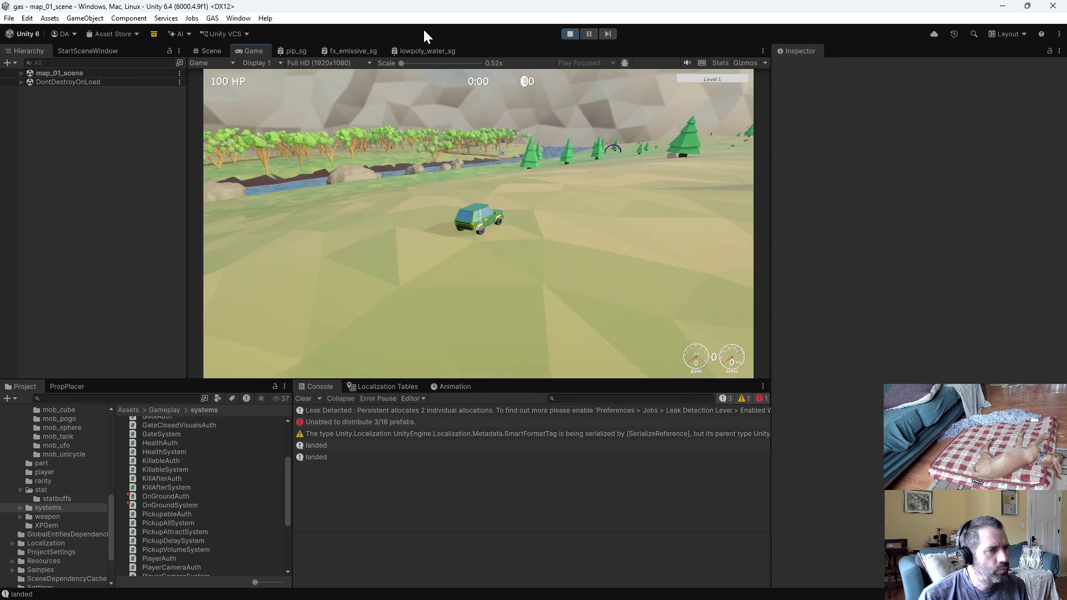
key("w")
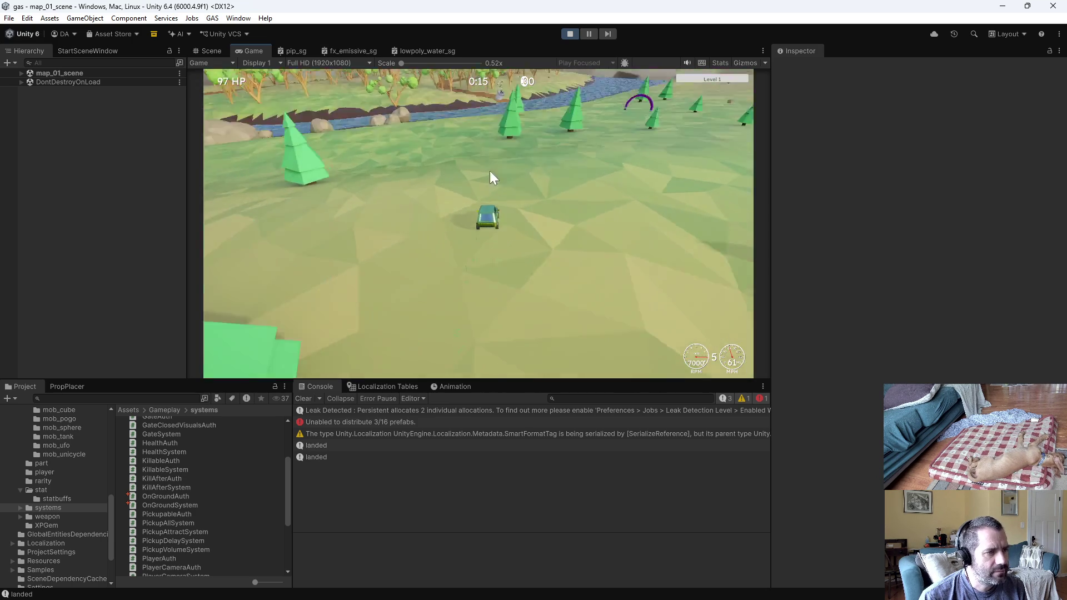
left_click(304, 399)
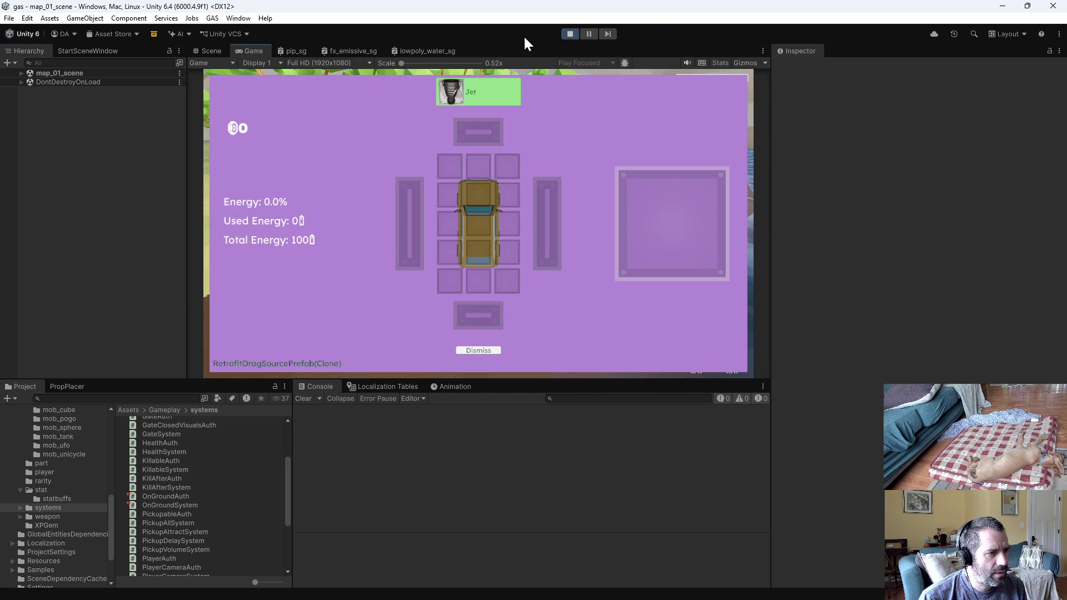
mouse_move(451, 91)
left_mouse_down()
mouse_move(470, 224)
mouse_move(483, 218)
left_mouse_up()
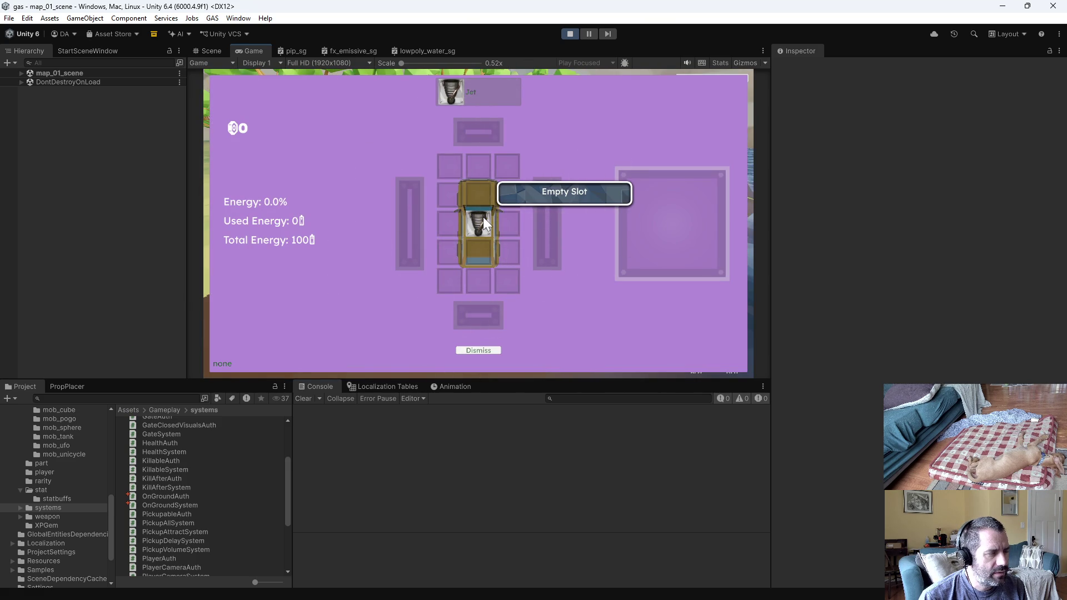
Drive across the river bank, clear the Console again, stop play mode and return to Emacs
key("w")
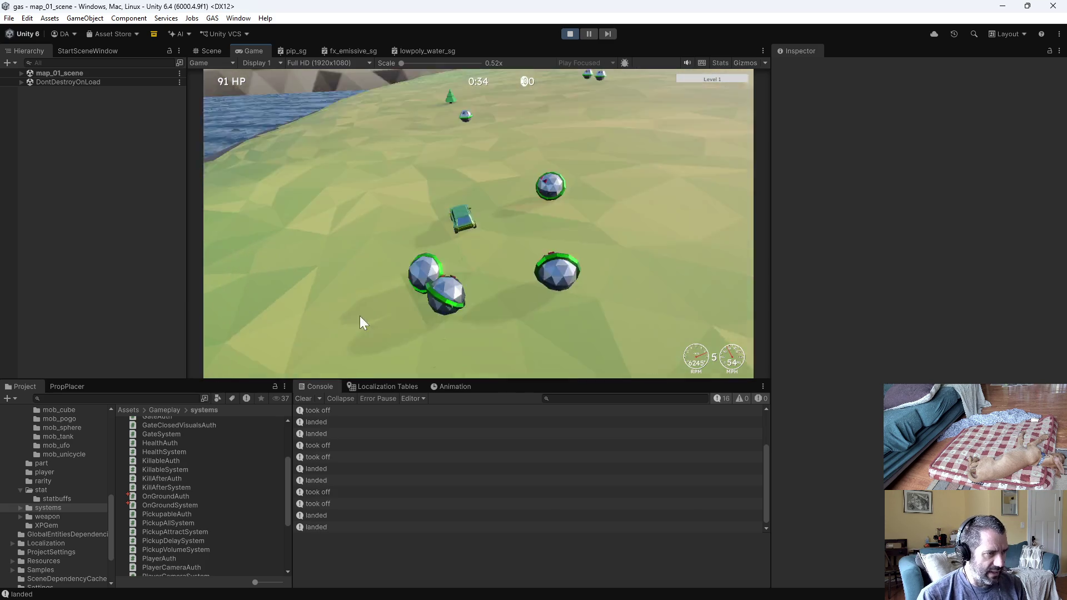
left_click(304, 399)
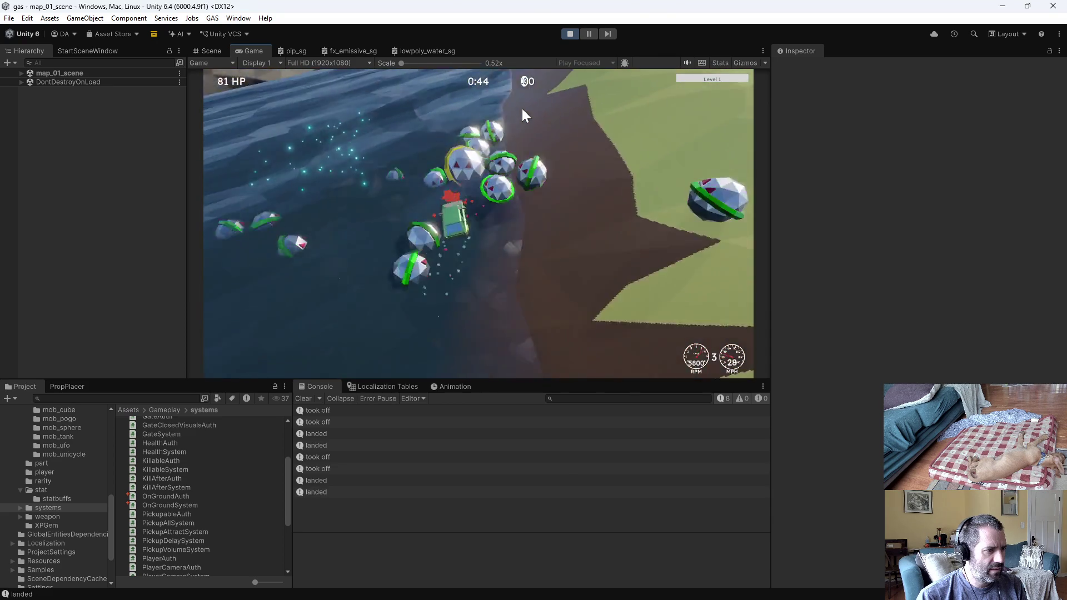
left_click(574, 36)
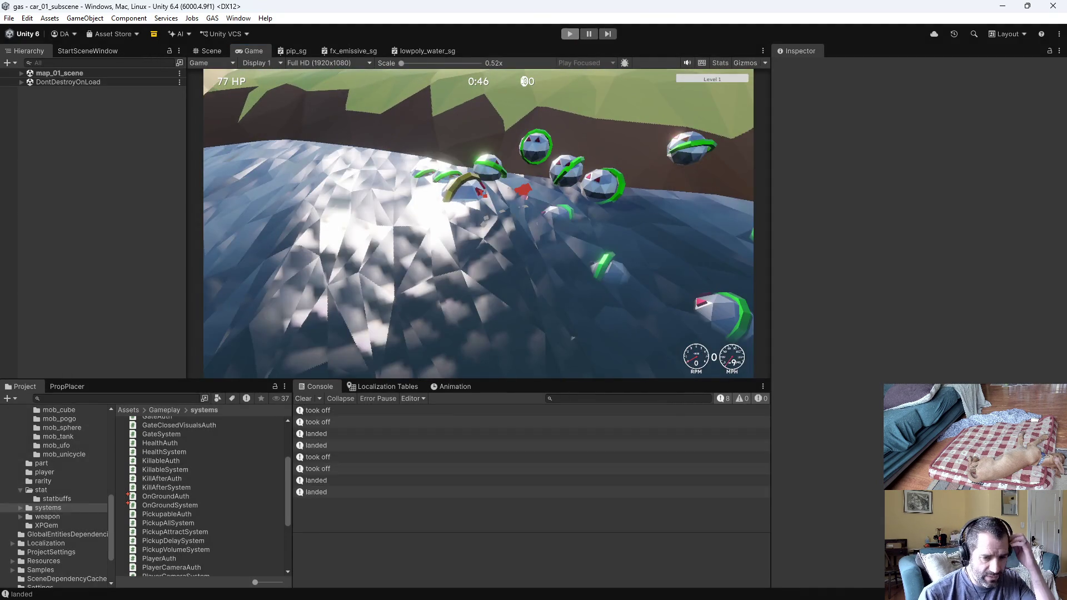
key("alt+Tab")
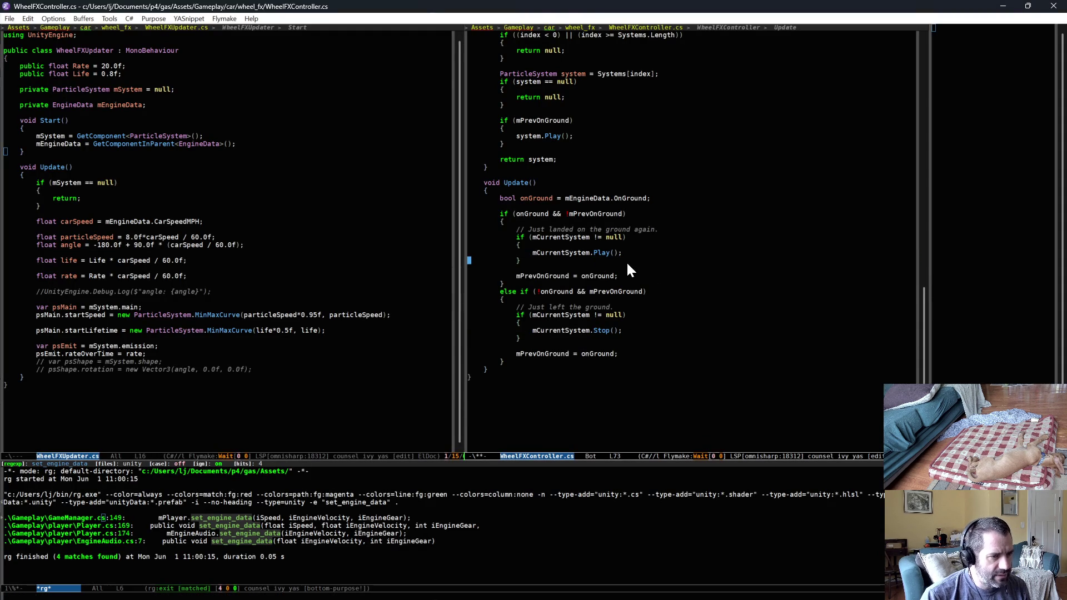
Show OnGroundAuth.cs beside WheelFXUpdater.cs via C-x b, then return to Unity to recompile
scroll(628, 270, "up", 8)
left_click(399, 156)
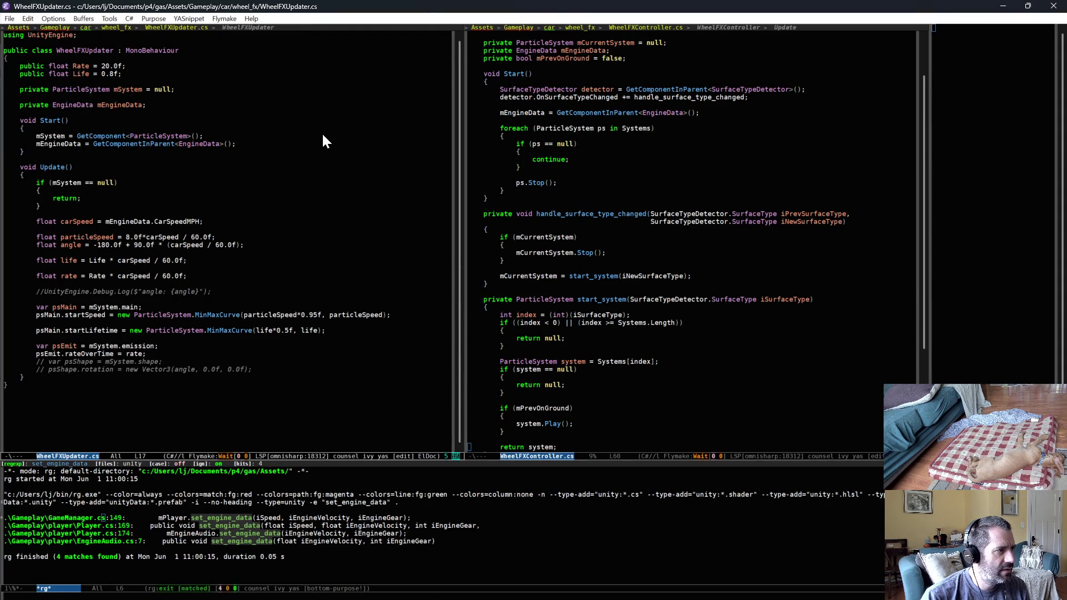
key("ctrl+x")
type("bau")
key("Return")
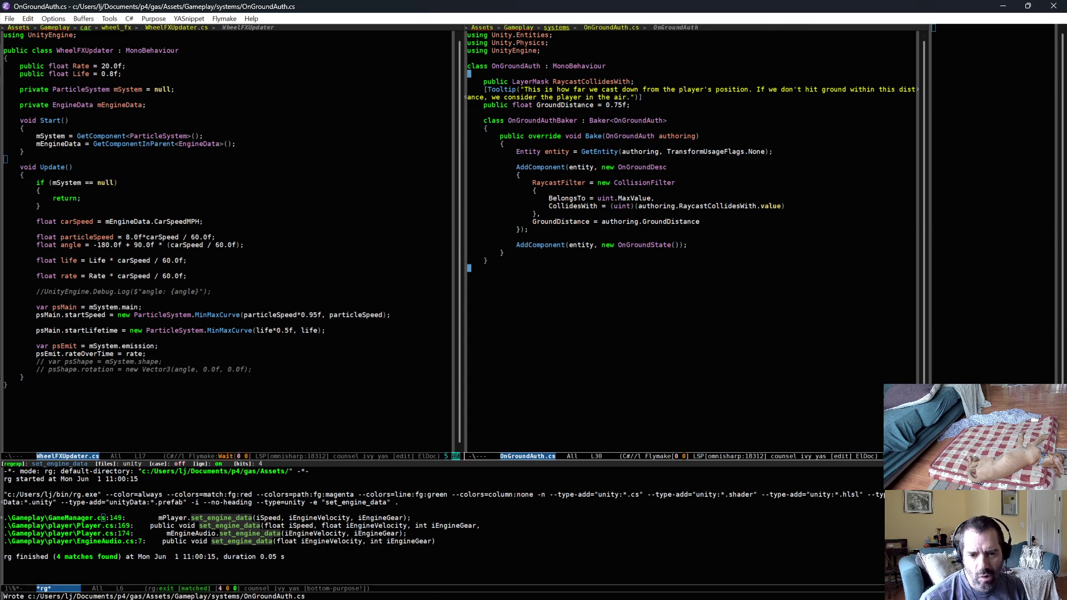
key("alt+Tab")
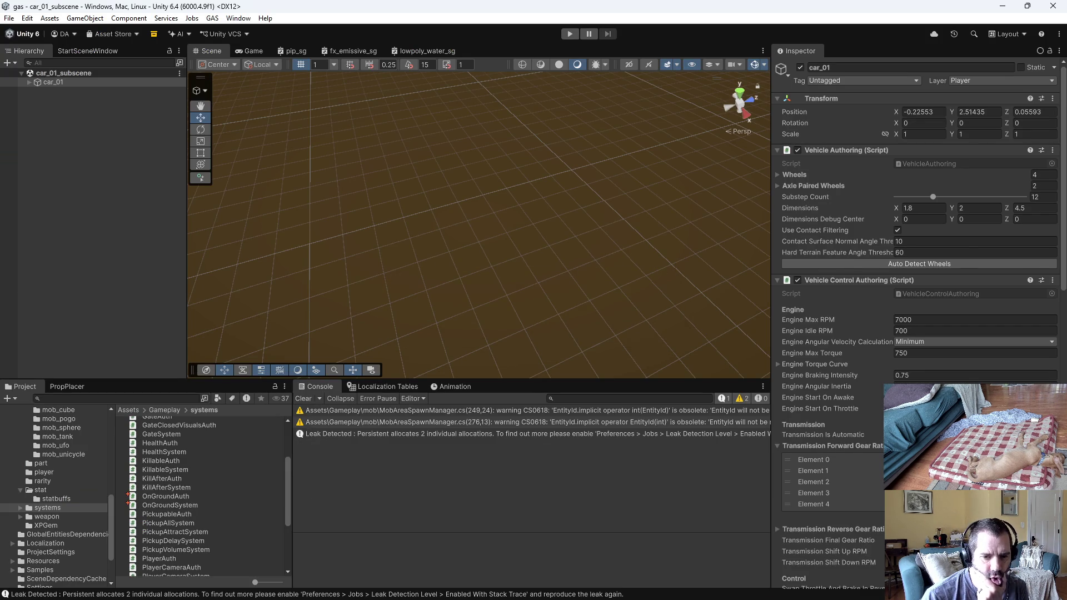
key("alt+Tab")
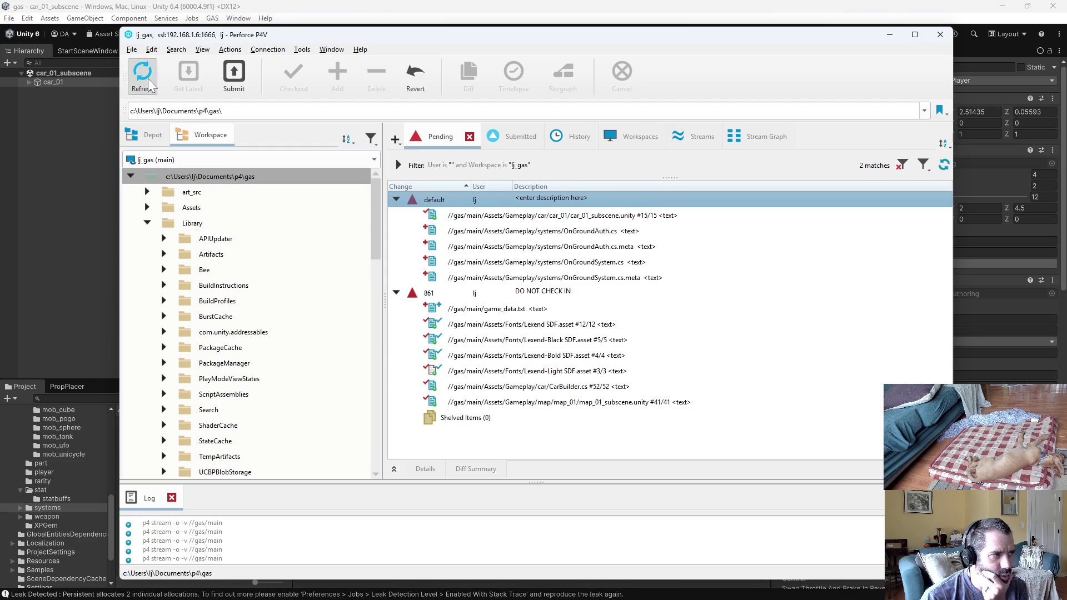
Reconcile offline work on the workspace root and open GameManager.cs's diff from the default changelist
right_click(220, 177)
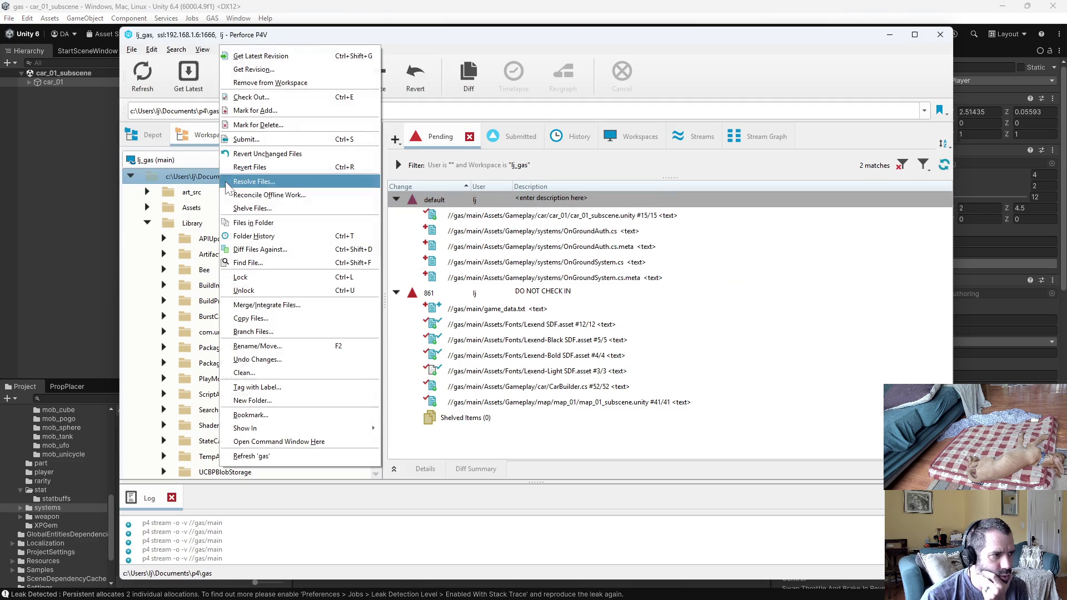
left_click(286, 196)
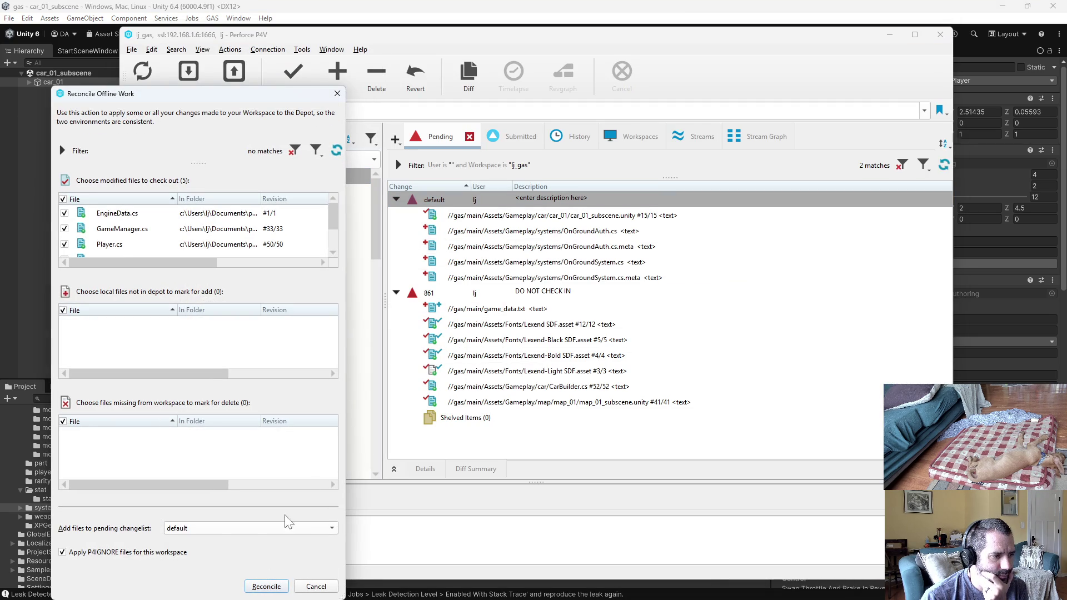
left_click(266, 587)
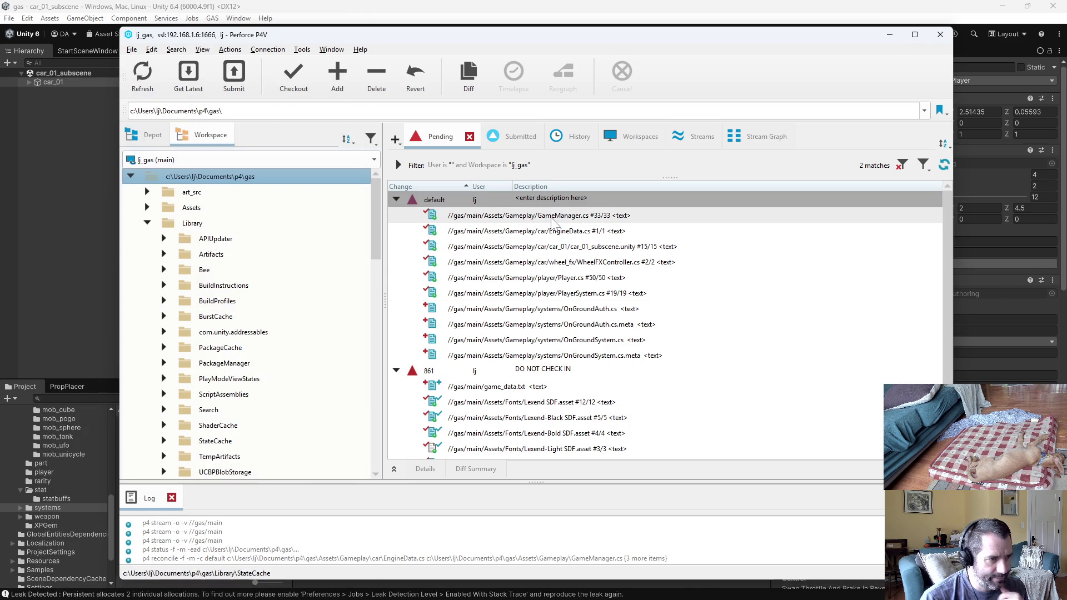
left_click(553, 218)
double_click(553, 217)
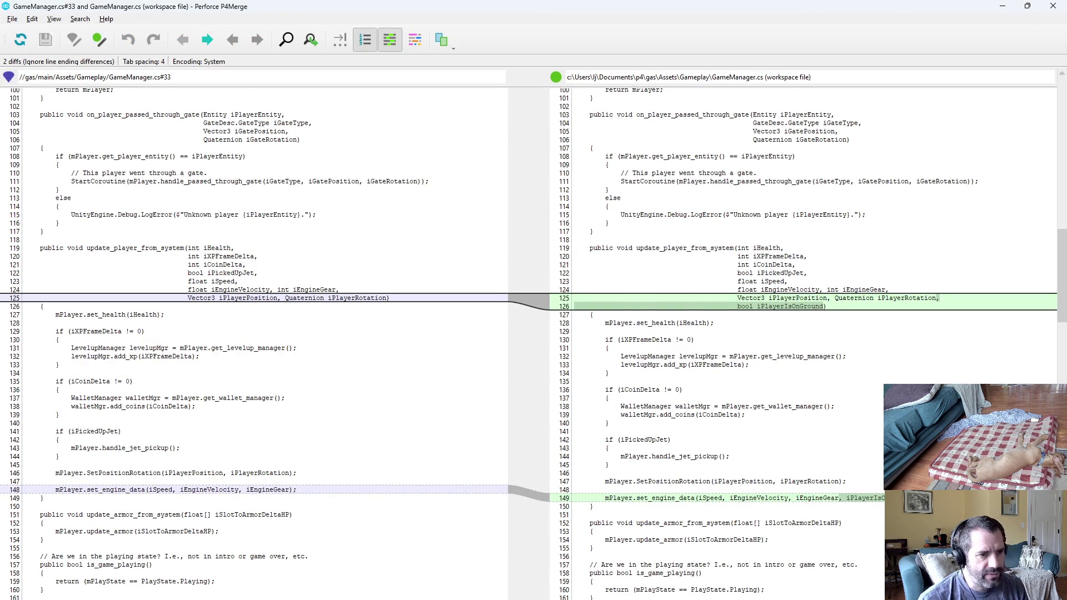
Step through the GameManager.cs differences, then review EngineData.cs against its depot version
key("ctrl+2")
key("alt+F4")
double_click(607, 233)
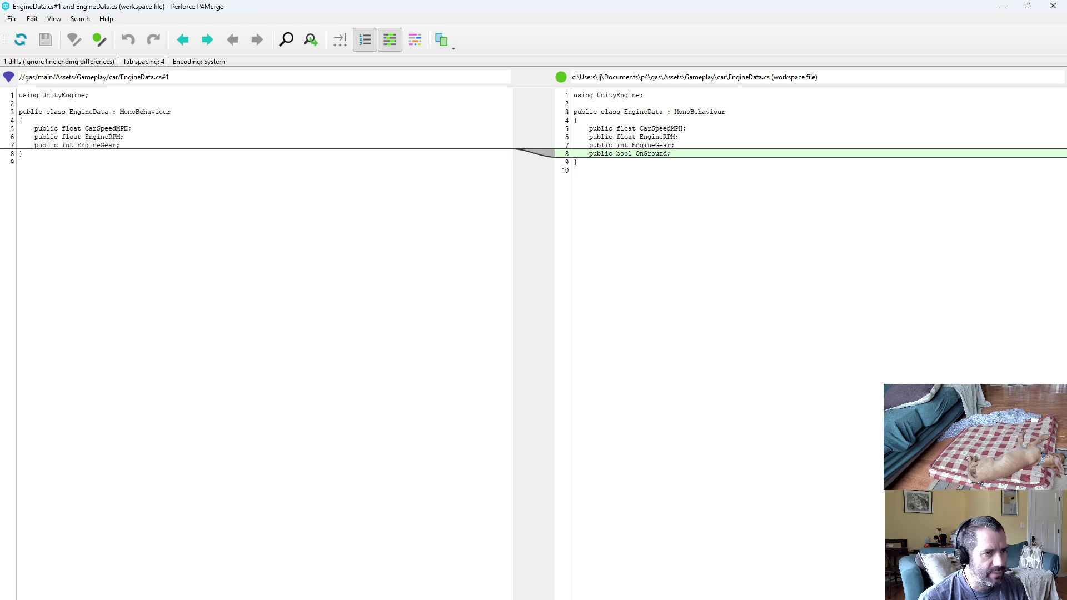
key("alt+F4")
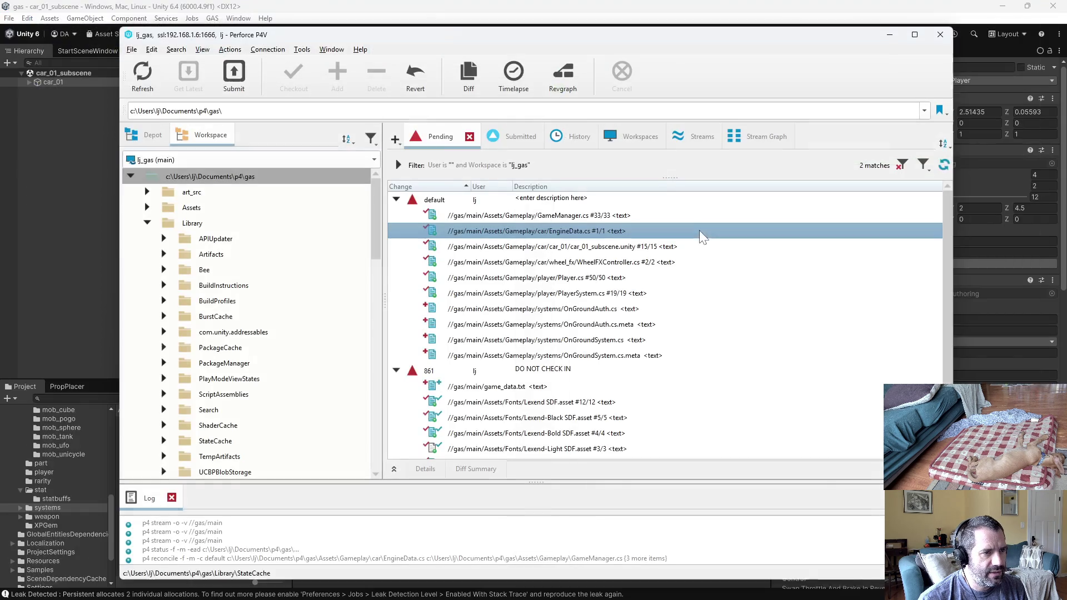
Review the WheelFXController.cs diff in P4Merge, close it and return to Emacs
left_click(675, 251)
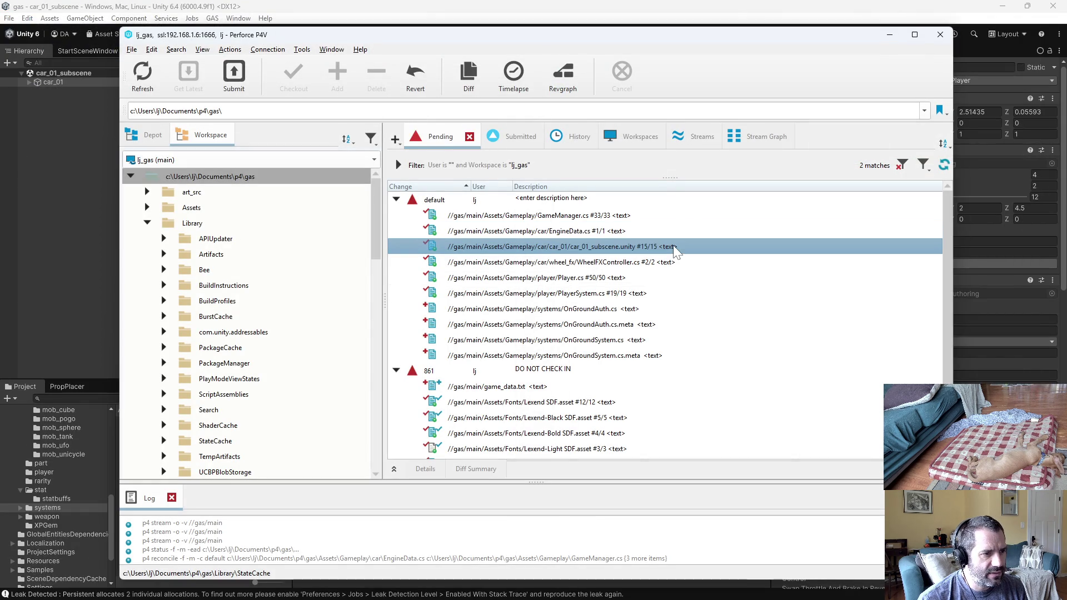
double_click(675, 264)
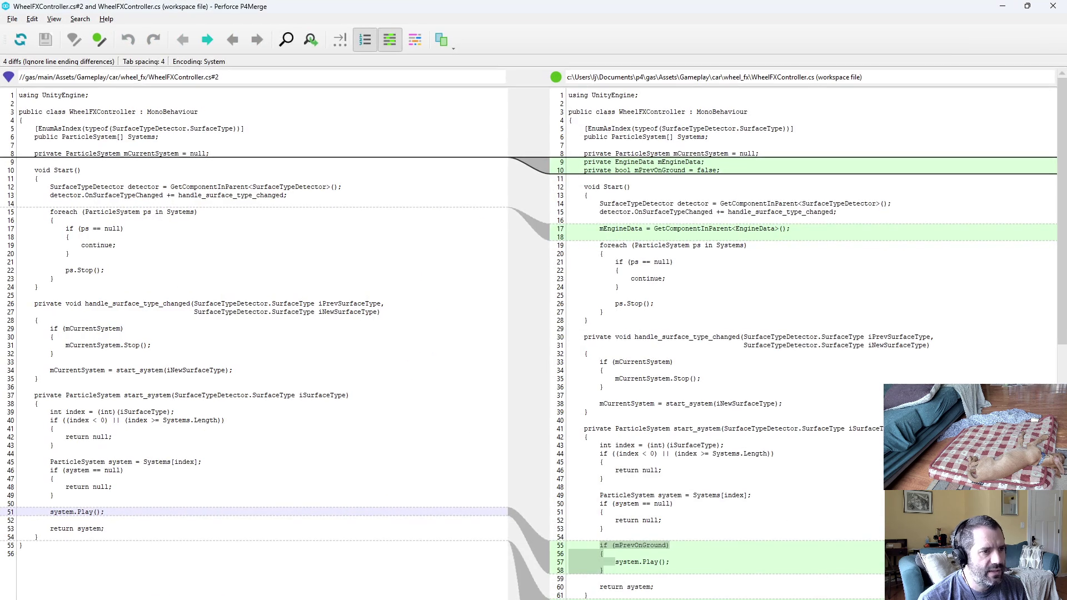
scroll(806, 334, "down", 9)
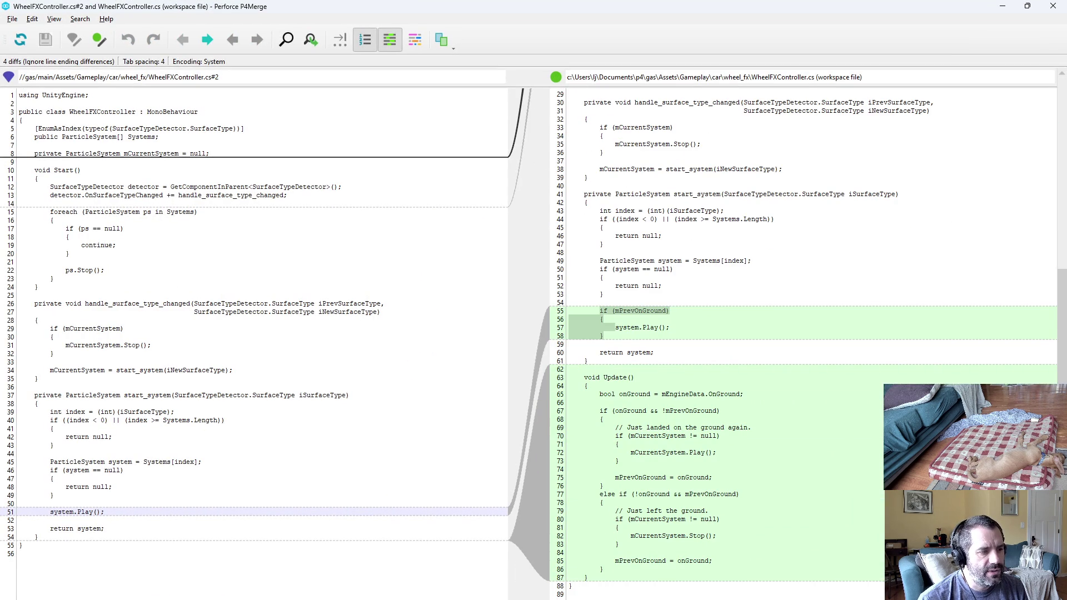
key("alt+F4")
key("alt+Tab")
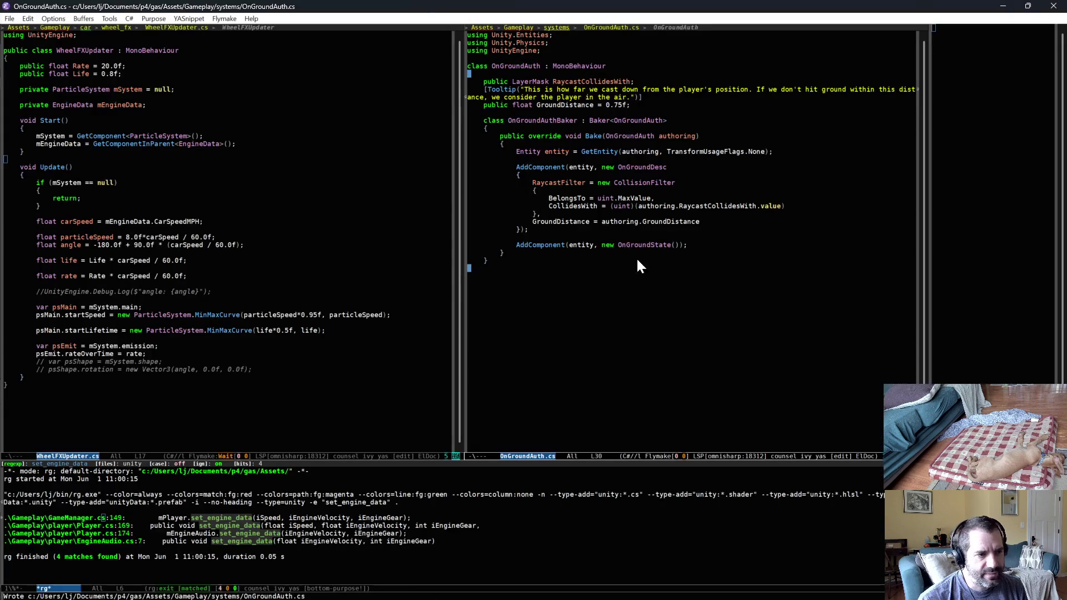
Show WheelFXController.cs and add a reflowed two-line comment inside the mPrevOnGround check
key("ctrl+x")
key("Left")
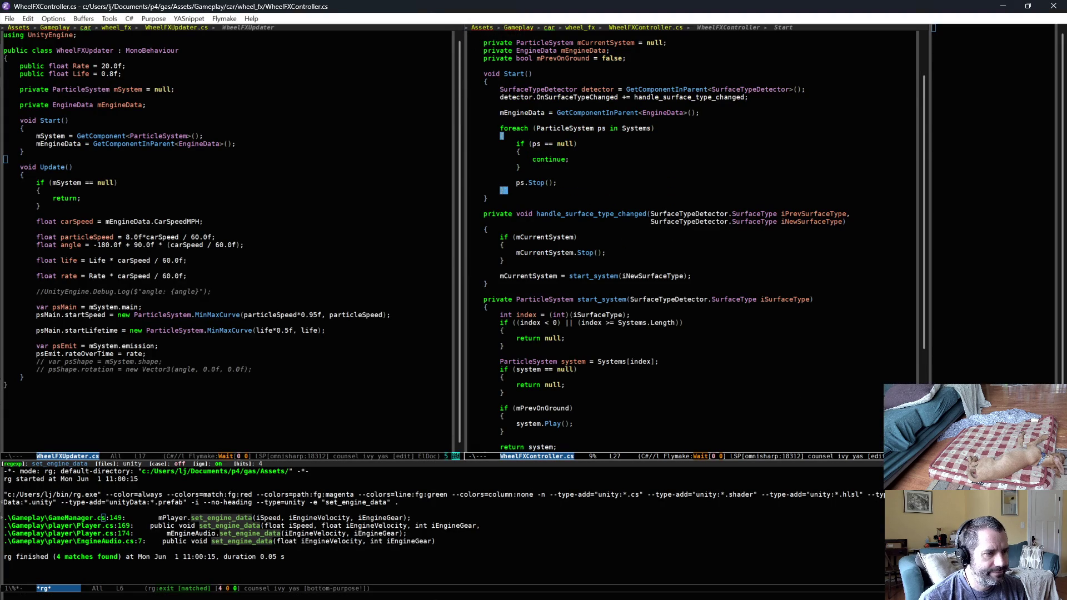
scroll(622, 309, "down", 3)
key("Return")
type("//")
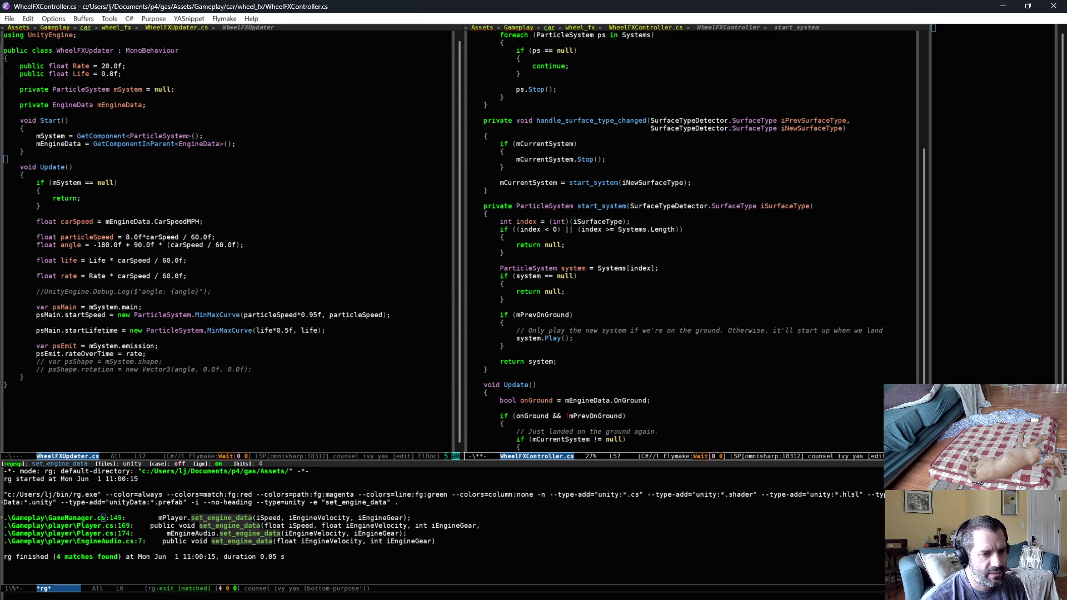
type("ate below.")
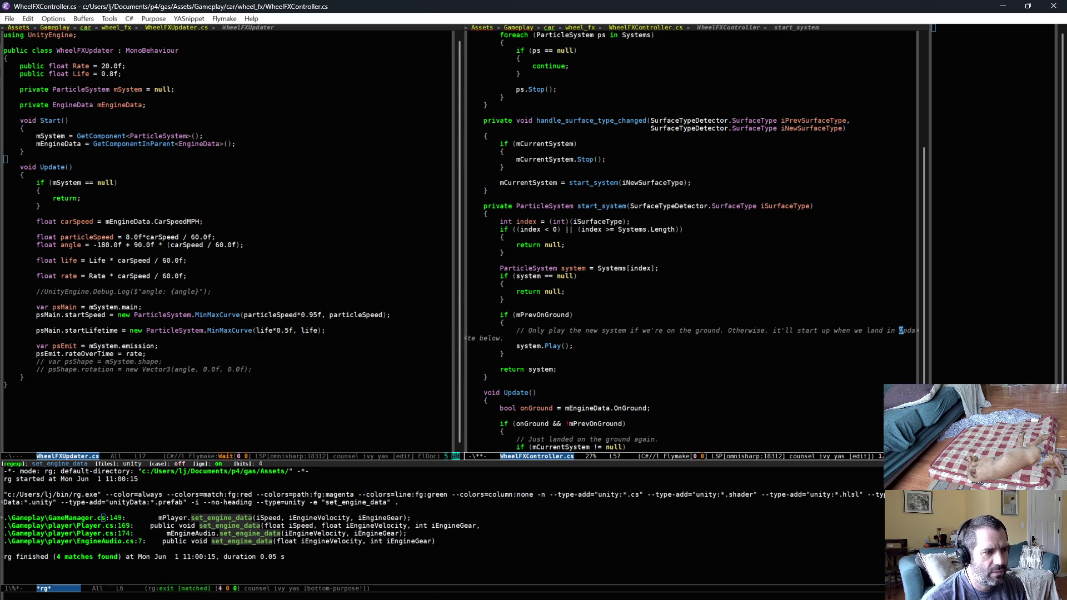
key("alt+q")
scroll(635, 357, "down", 4)
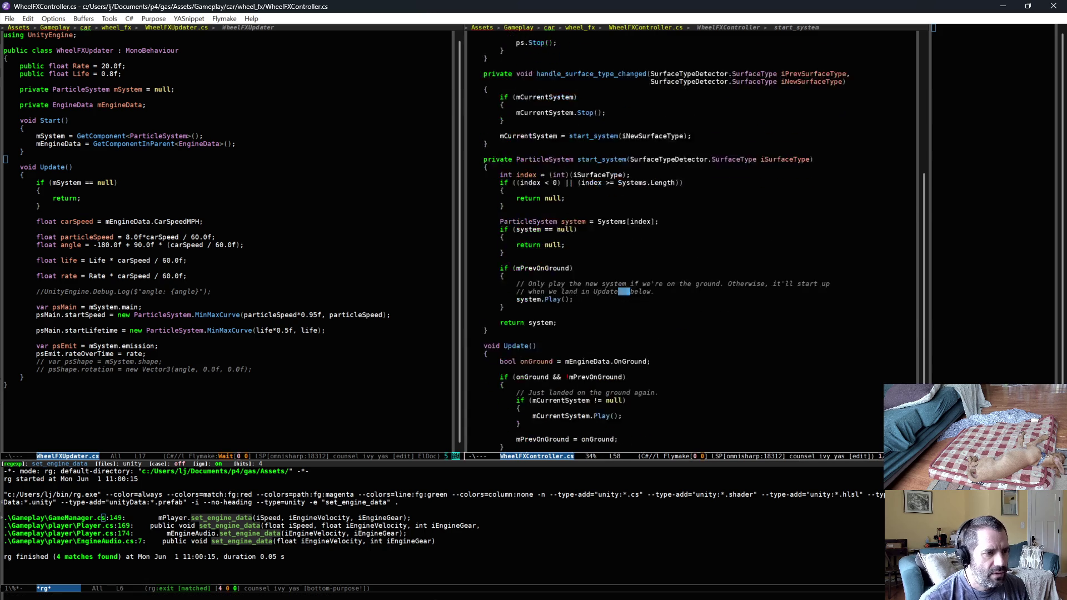
type("()")
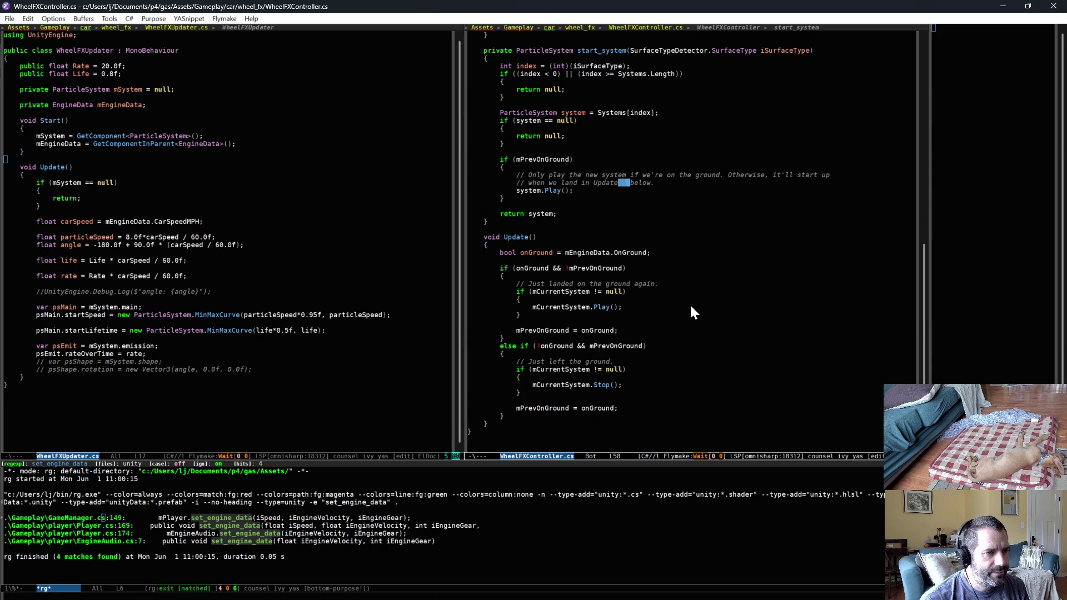
Finish comments "Start playing our particles again." and "Stop making wheel particles in the air.", then save
left_click(685, 284)
type("Stop t")
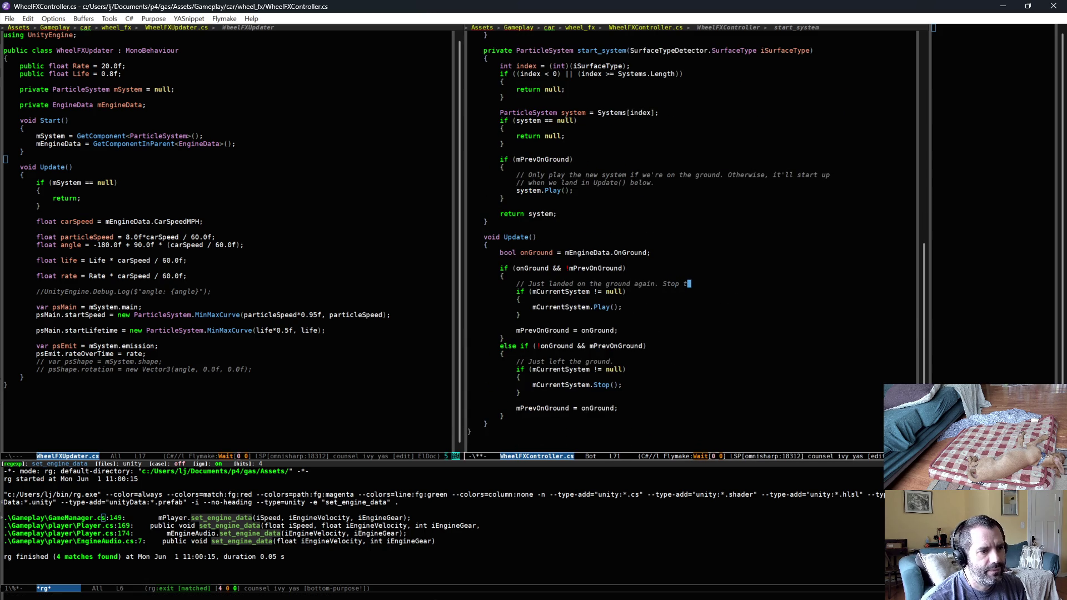
key("BackSpace")
key("BackSpace")
key("BackSpace")
type("art playing ou")
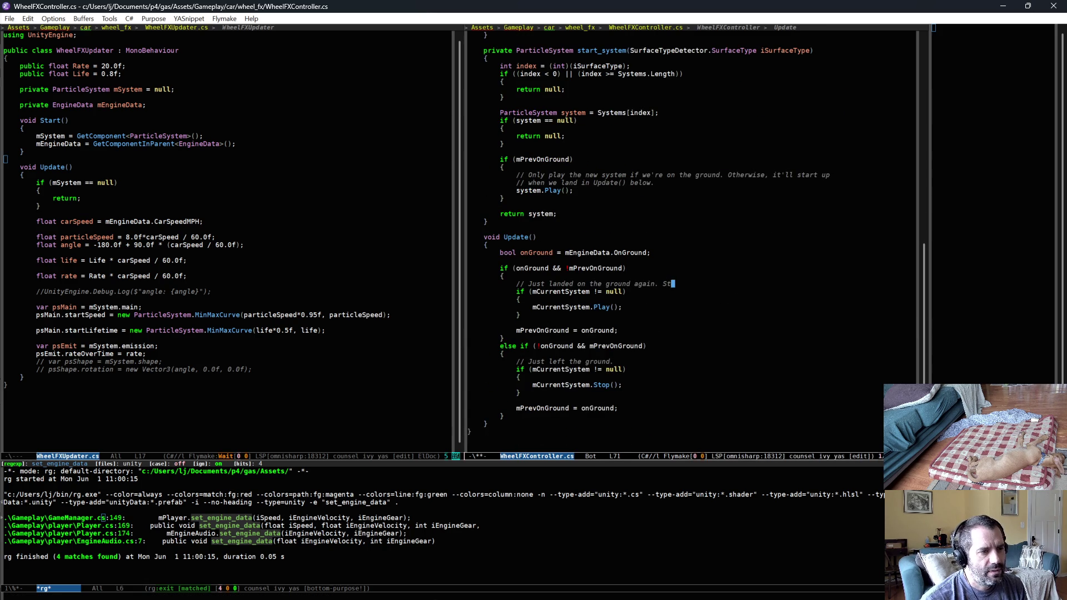
type("r ")
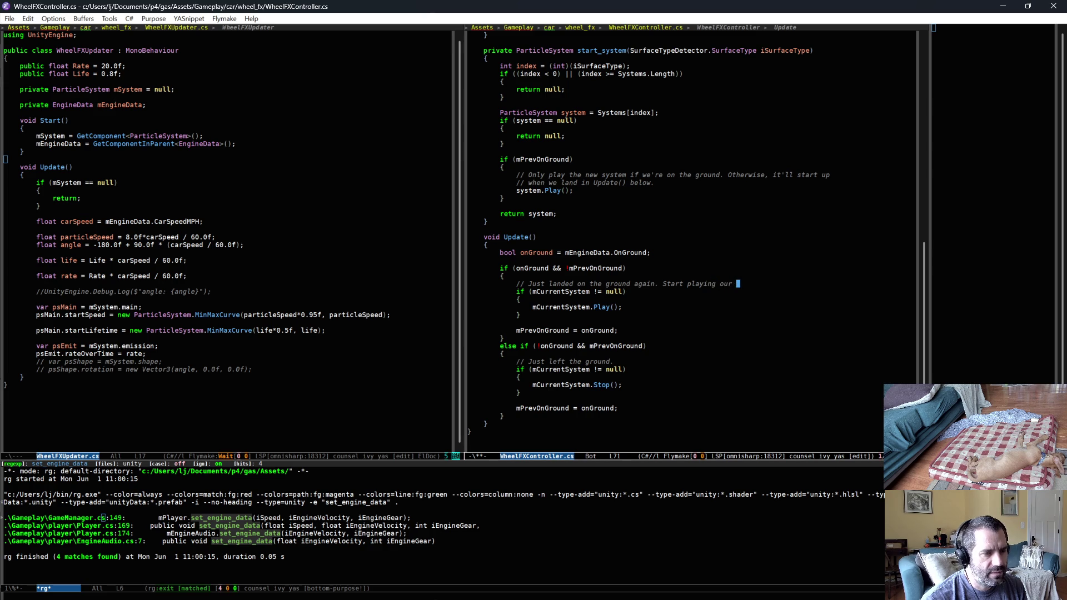
type("particles again.")
key("Down")
key("Down")
key("Down")
key("Down")
key("End")
type("S")
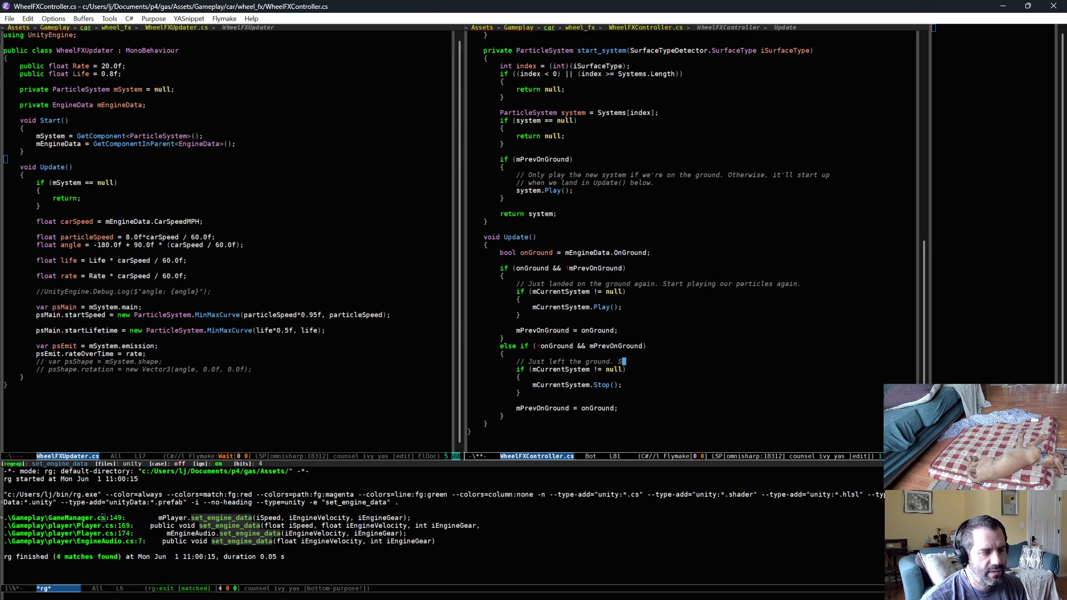
type("top mak")
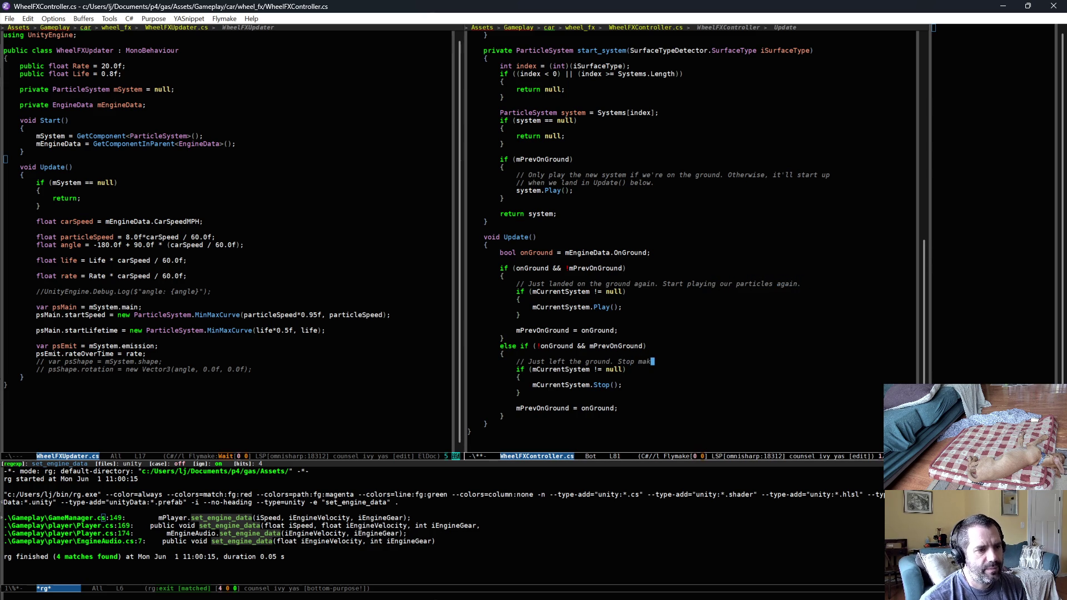
type("ing wheel particles in the air.")
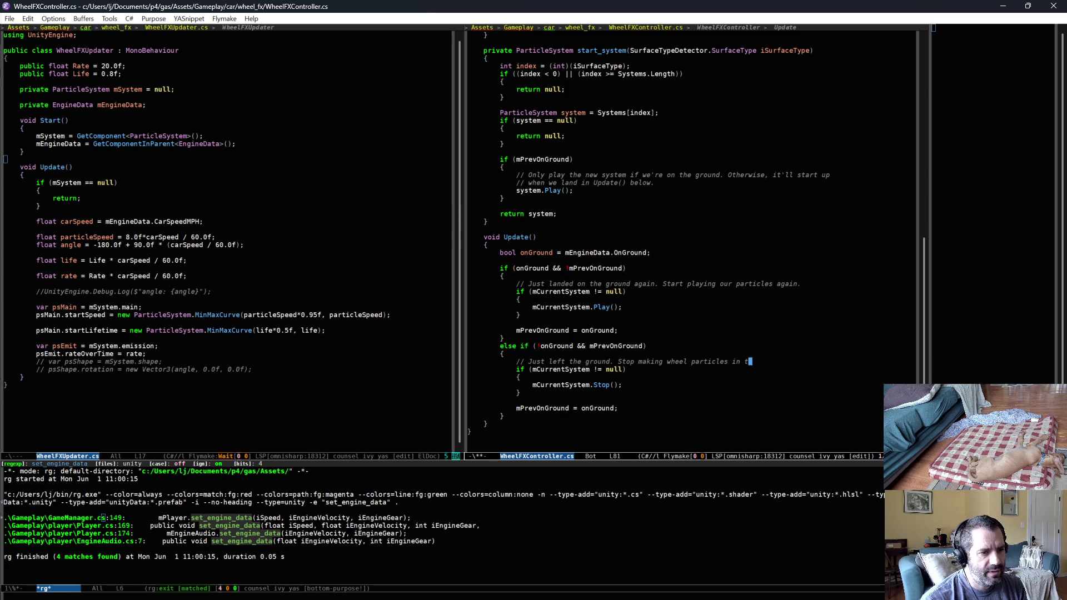
key("ctrl+x")
key("ctrl+s")
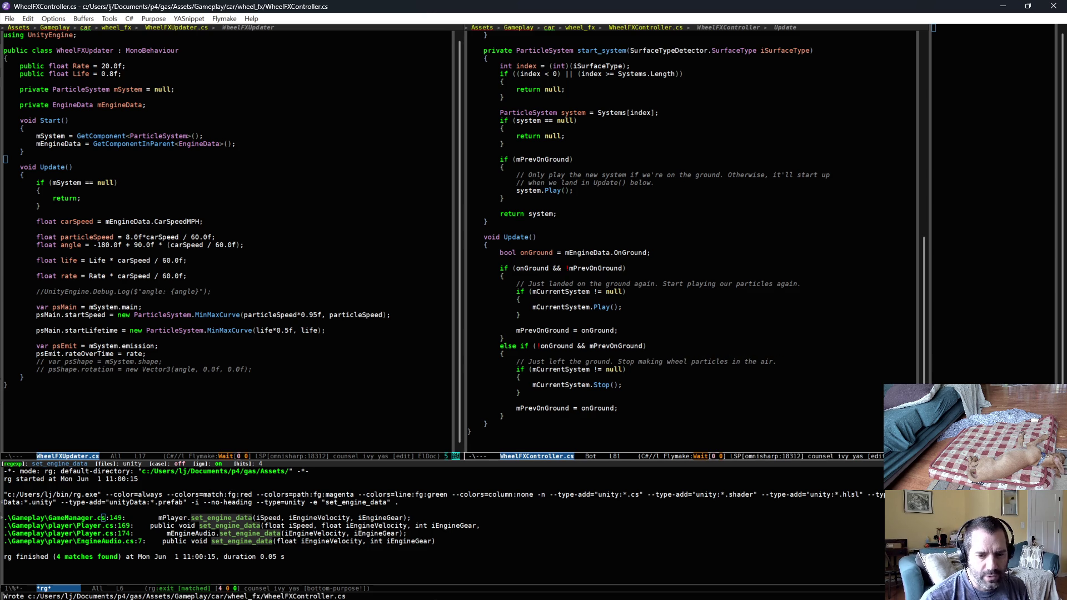
key("alt+Tab")
key("alt+Tab")
key("alt+Tab")
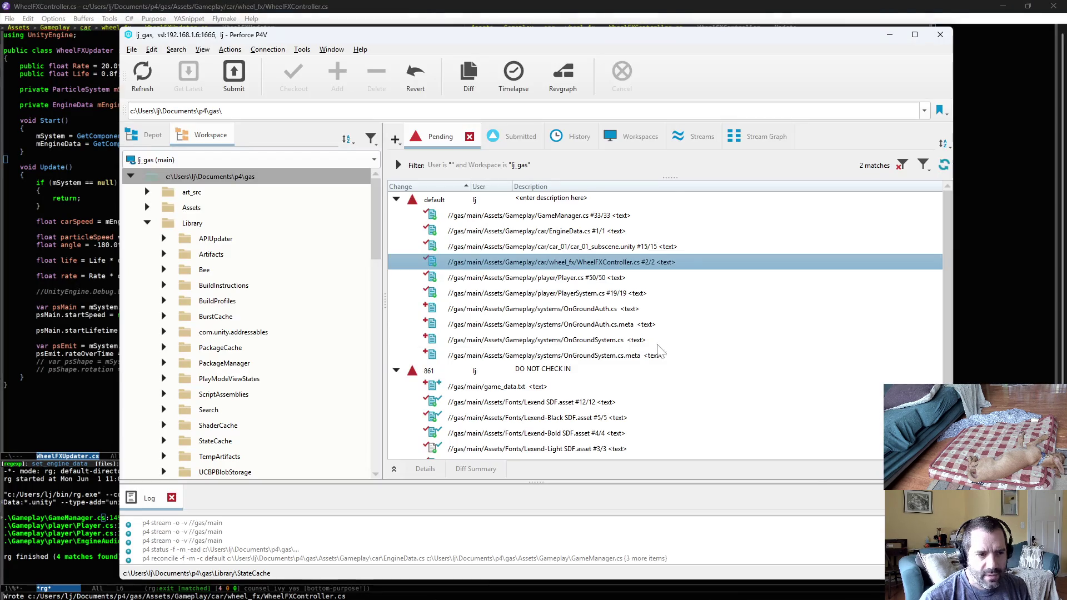
Diff Player.cs and PlayerSystem.cs against the depot in P4Merge, checking PlayerSystem.cs's last difference
double_click(551, 277)
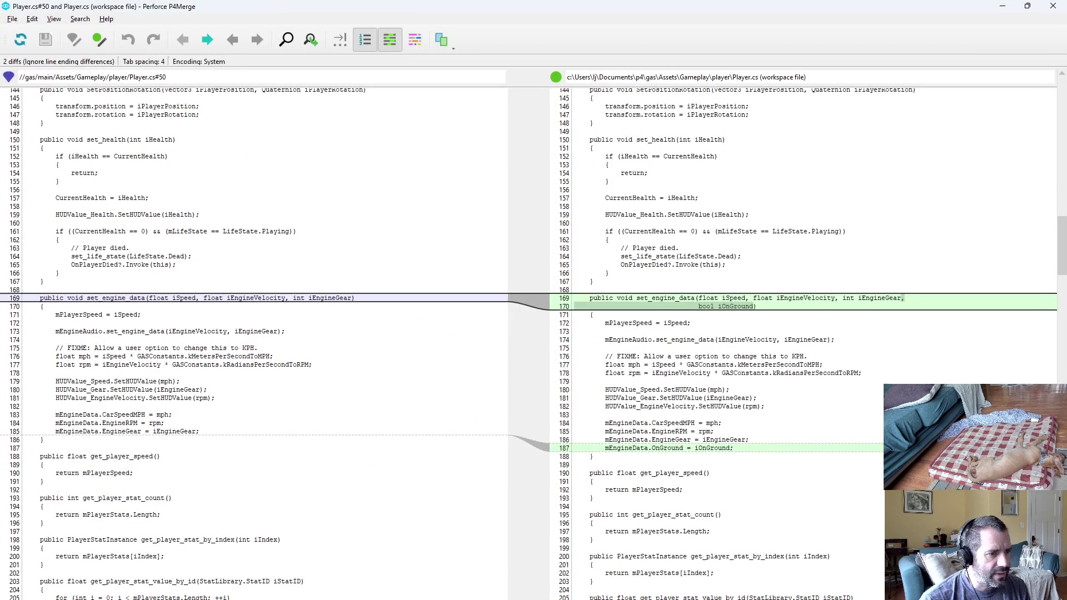
key("alt+F4")
double_click(679, 295)
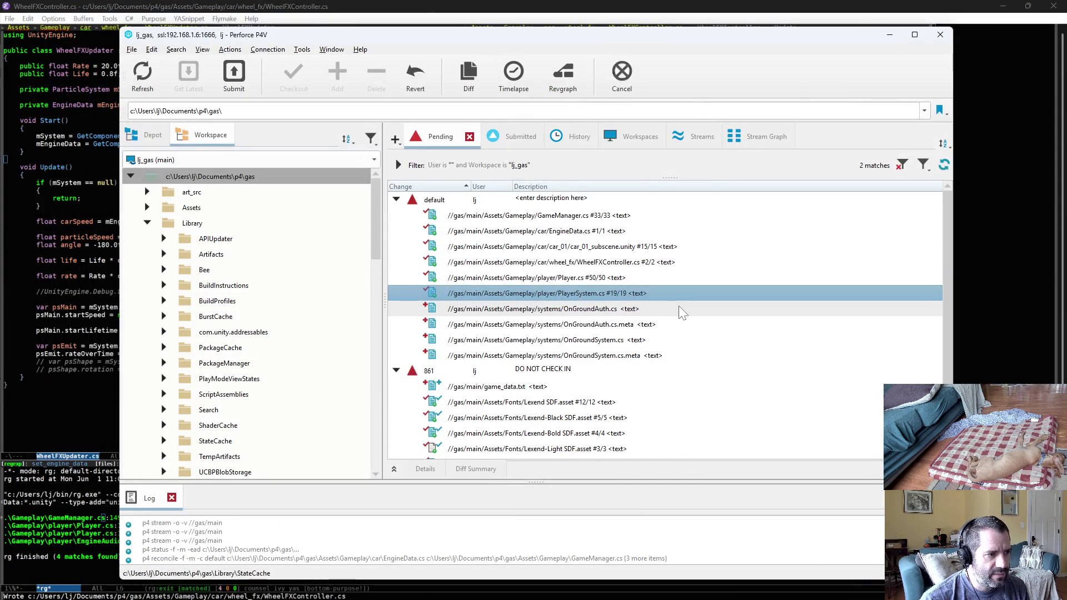
key("ctrl+2")
key("ctrl+2")
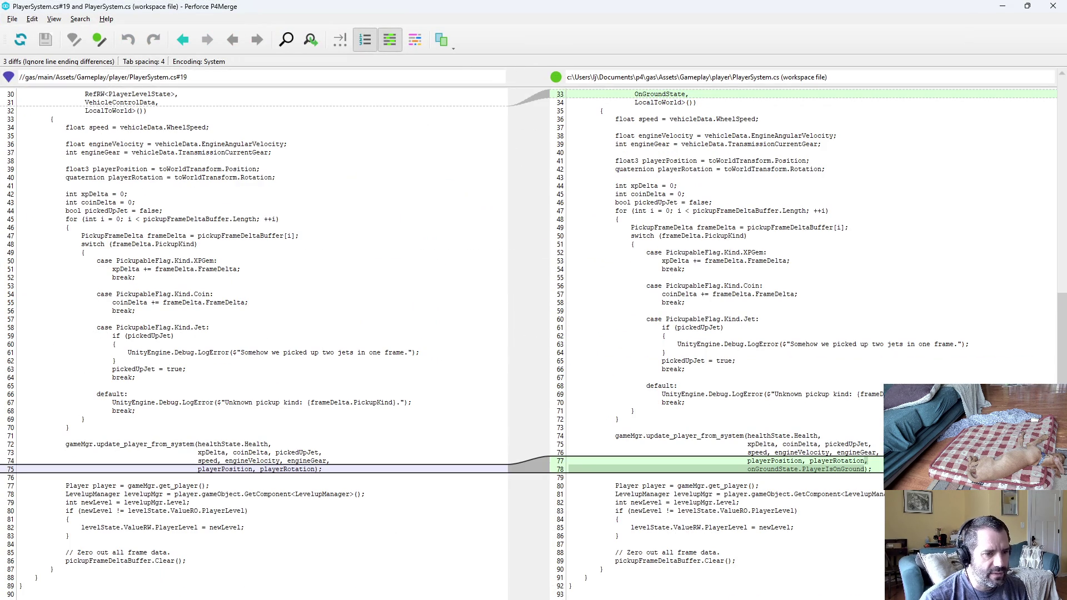
key("alt+F4")
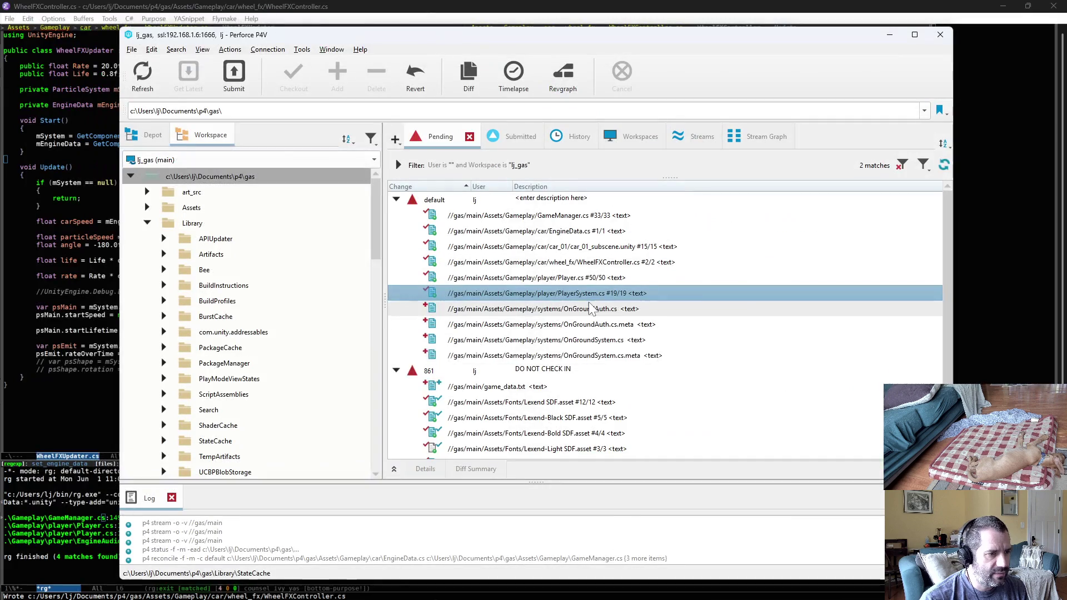
Select OnGroundAuth.cs and OnGroundSystem.cs in the pending files, then return to WheelFXController.cs in Emacs
left_click(681, 309)
left_click(633, 340)
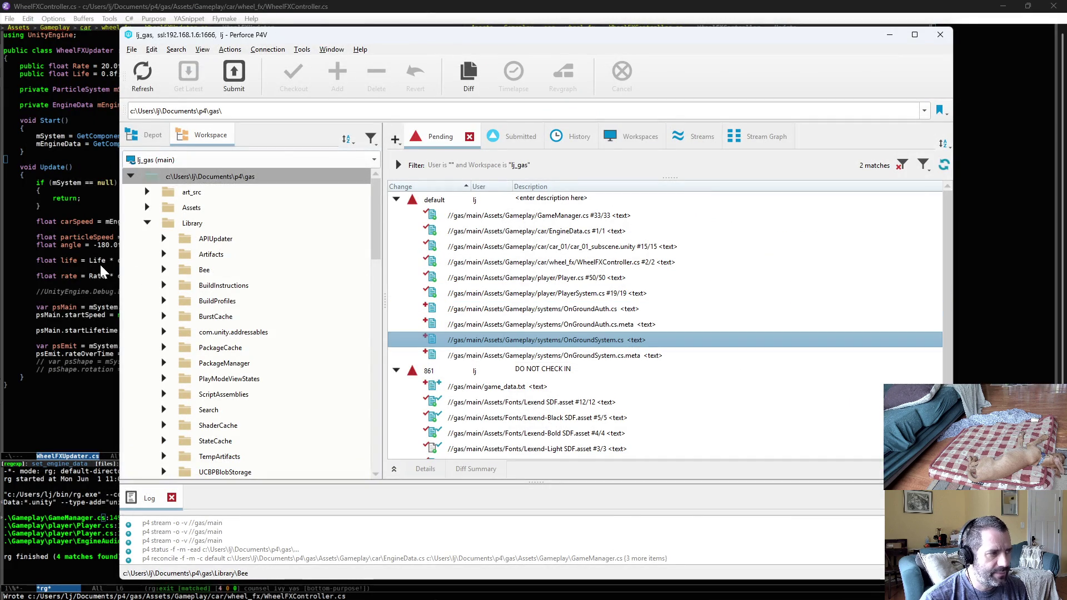
left_click(111, 254)
left_click(575, 237)
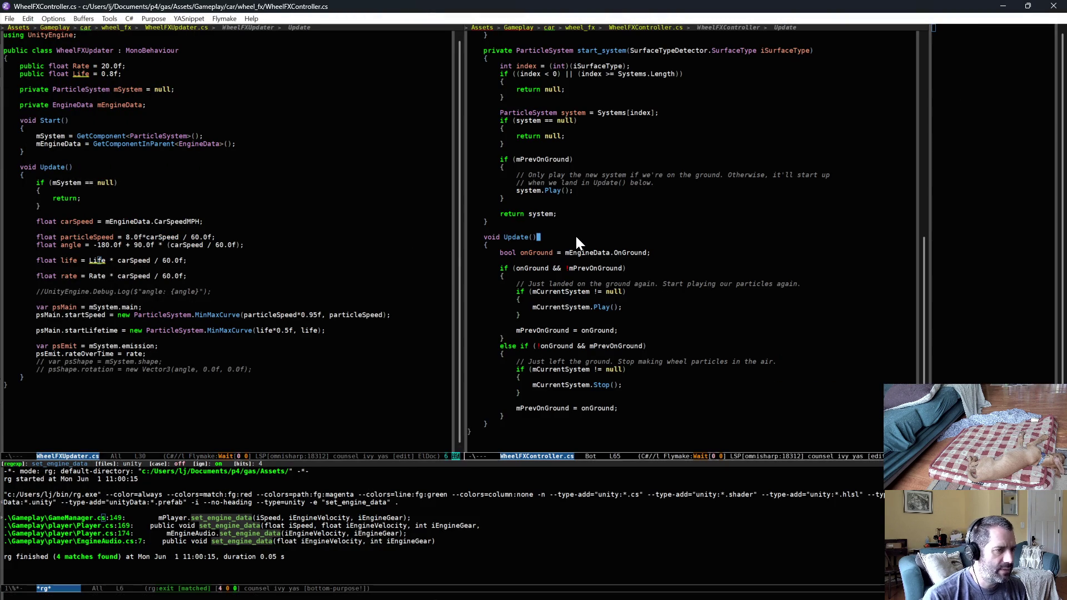
Switch the Emacs window to the OnGroundAuth.cs buffer and go to line 31
key("ctrl+x")
type("bOnGroundAuth")
key("Return")
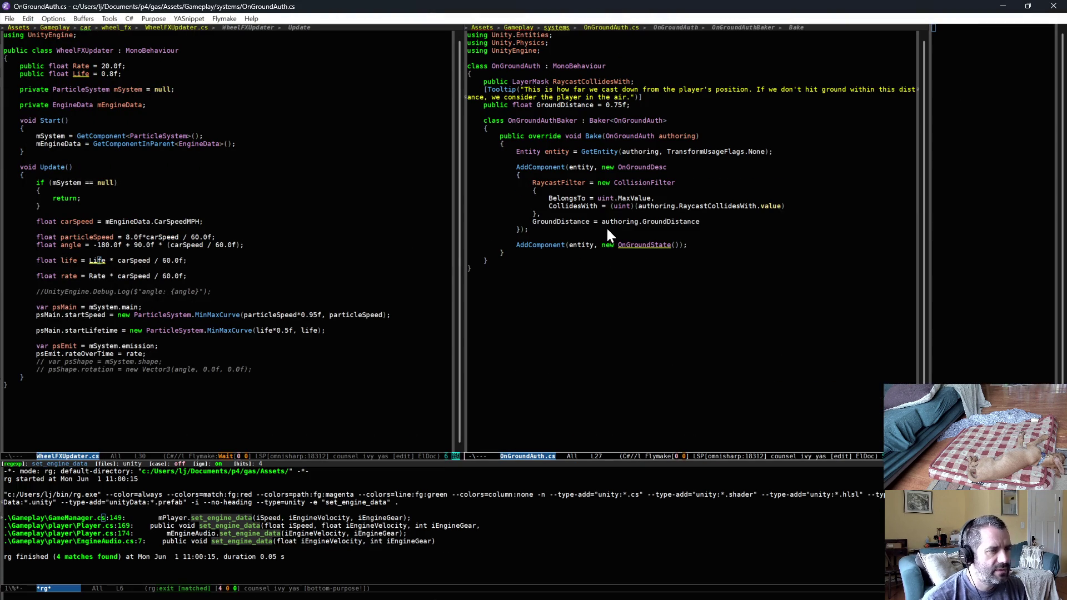
left_click(625, 274)
Bring up OnGroundSystem.cs, read the BurstCompile line above OnUpdate, then return to Perforce
key("ctrl+x")
type("bon")
key("Down")
key("Down")
key("Down")
key("Up")
key("Return")
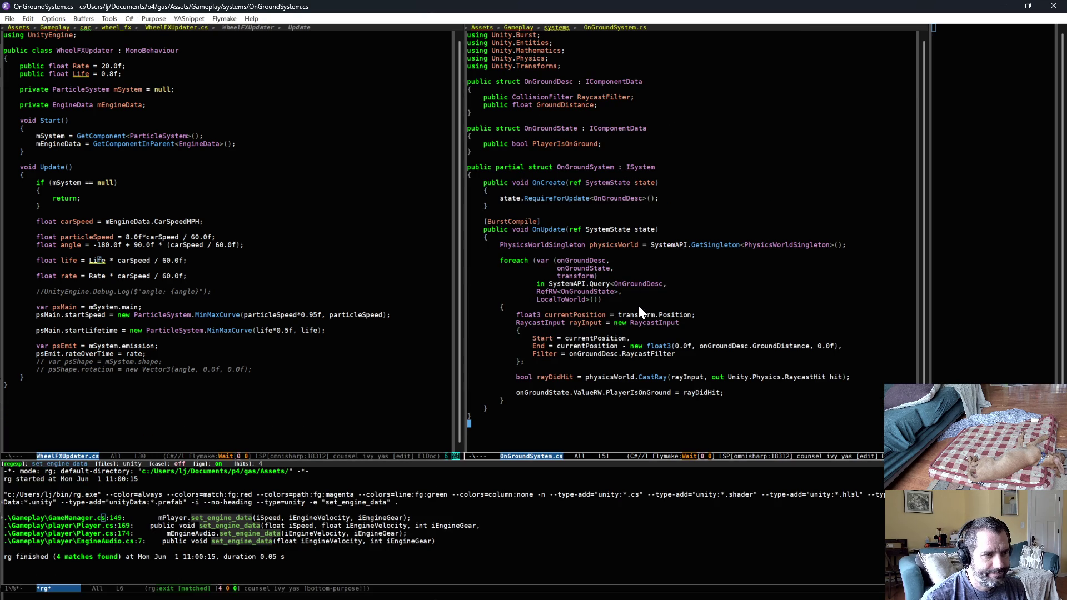
left_click(557, 221)
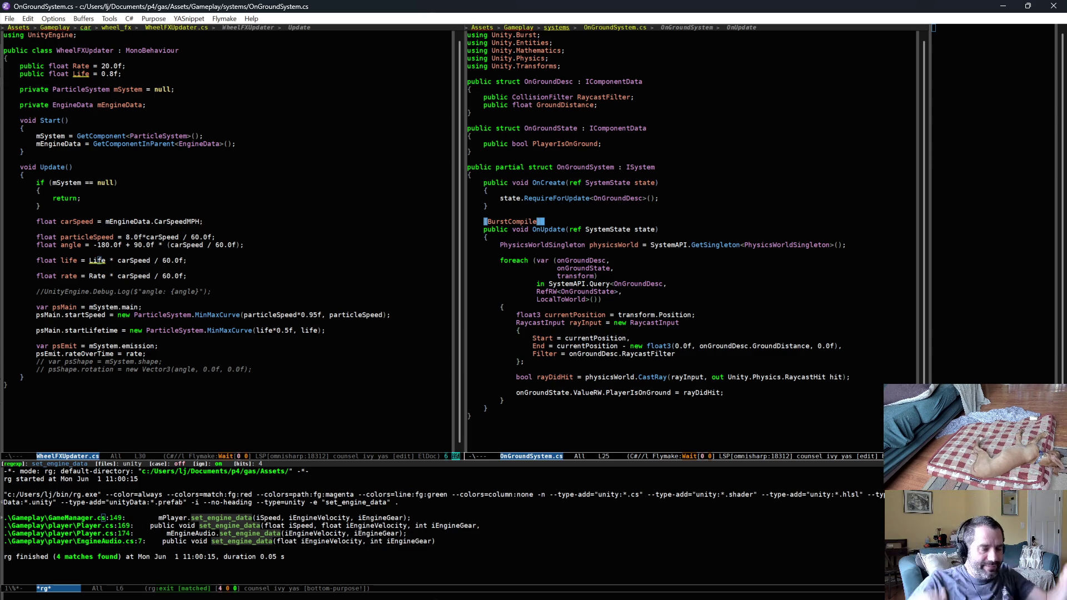
key("alt+Tab")
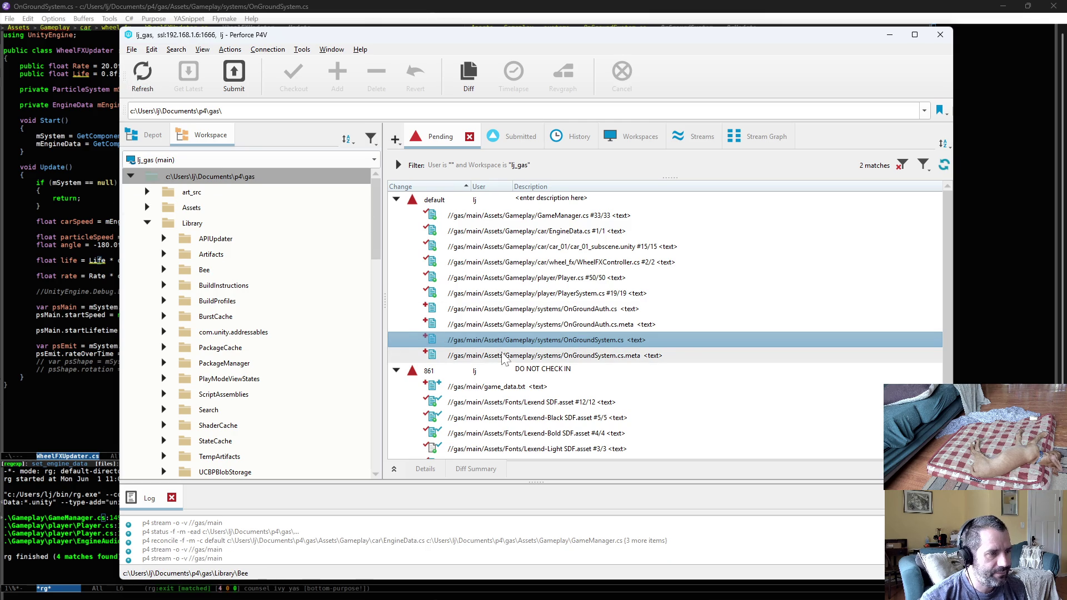
Diff CarBuilder.cs and map_01_subscene.unity in changelist 861 against their depot versions
left_click(535, 357)
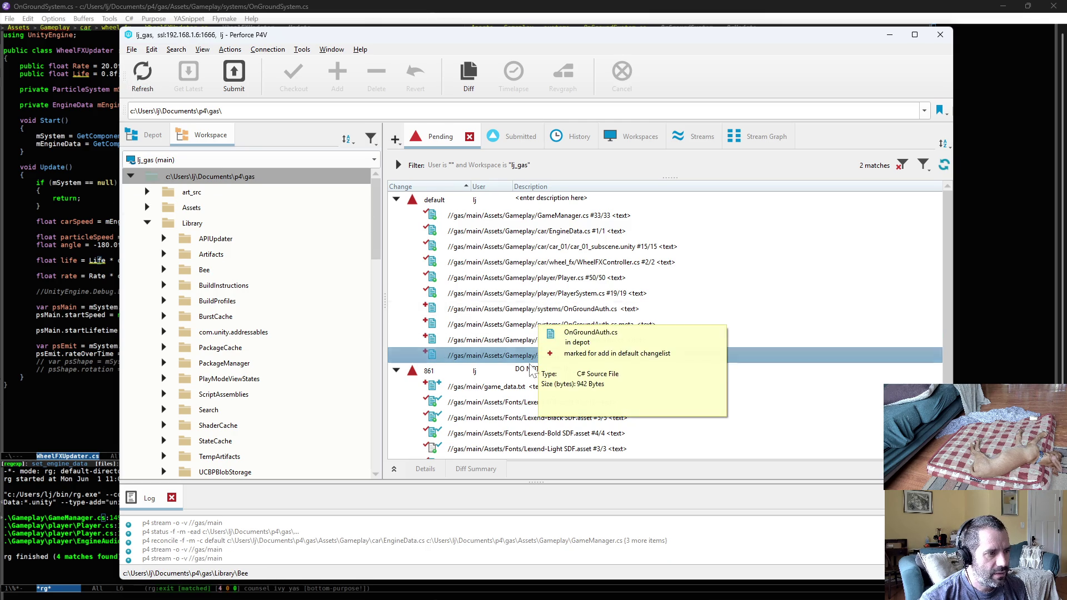
scroll(556, 333, "down", 1)
left_click(594, 417)
double_click(608, 420)
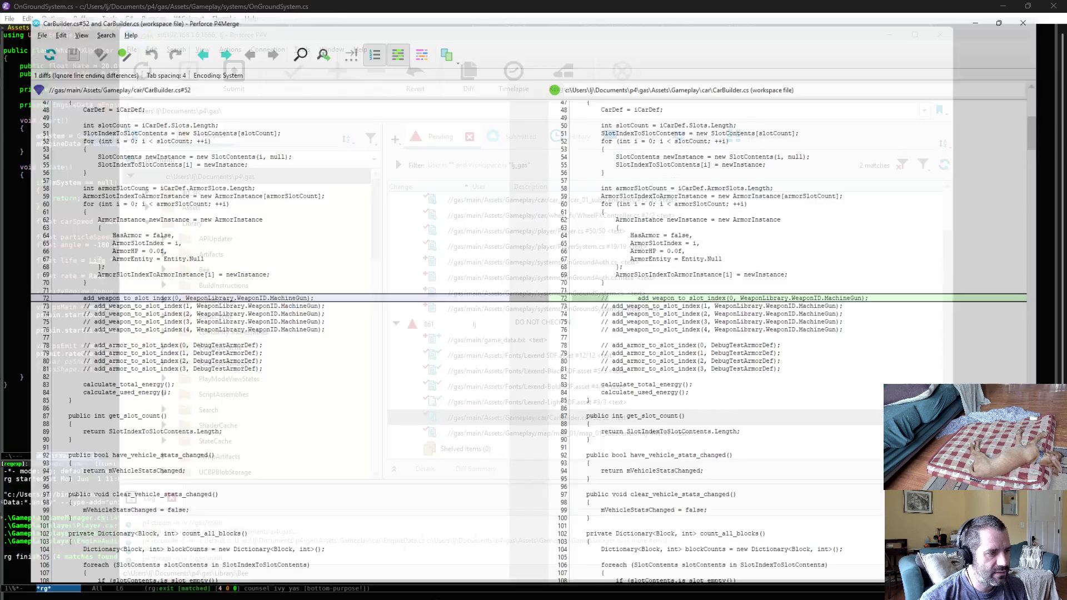
key("Escape")
double_click(611, 434)
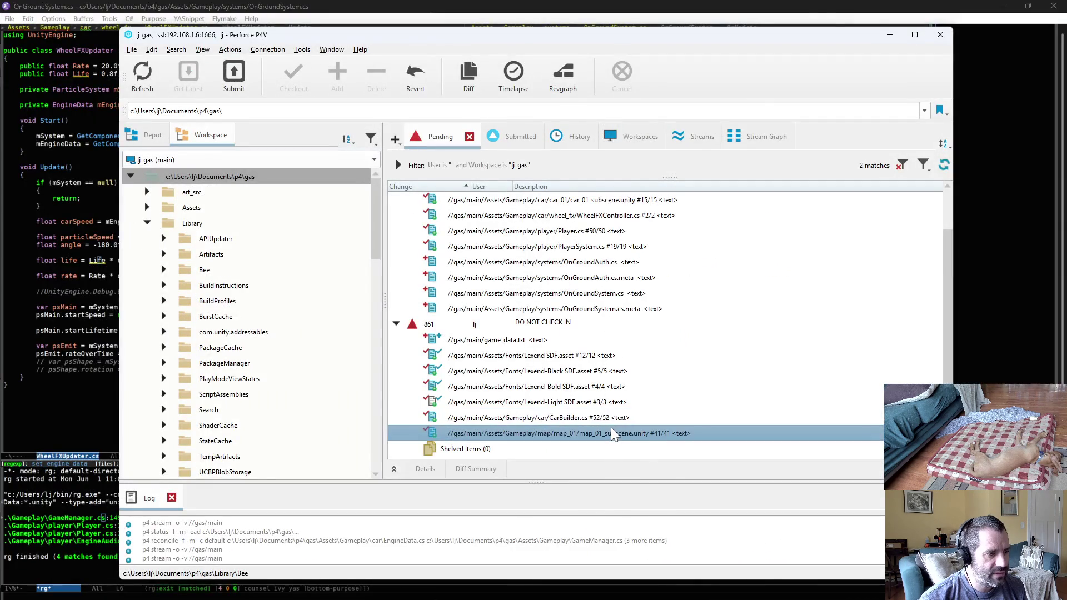
key("Escape")
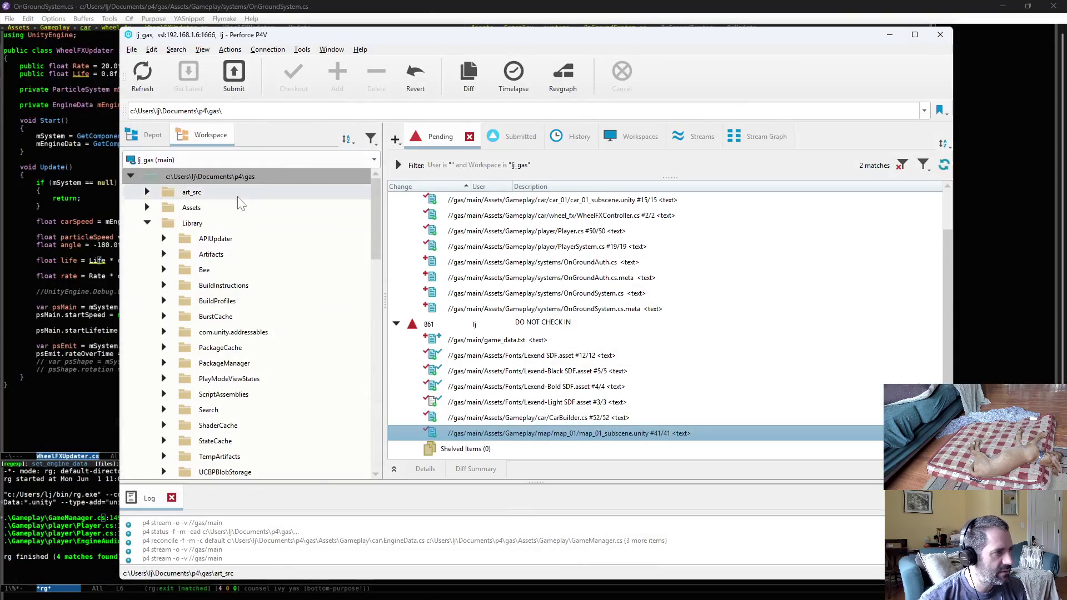
Run Reconcile Offline Work on the workspace root and confirm there are no files to reconcile
right_click(225, 177)
left_click(279, 160)
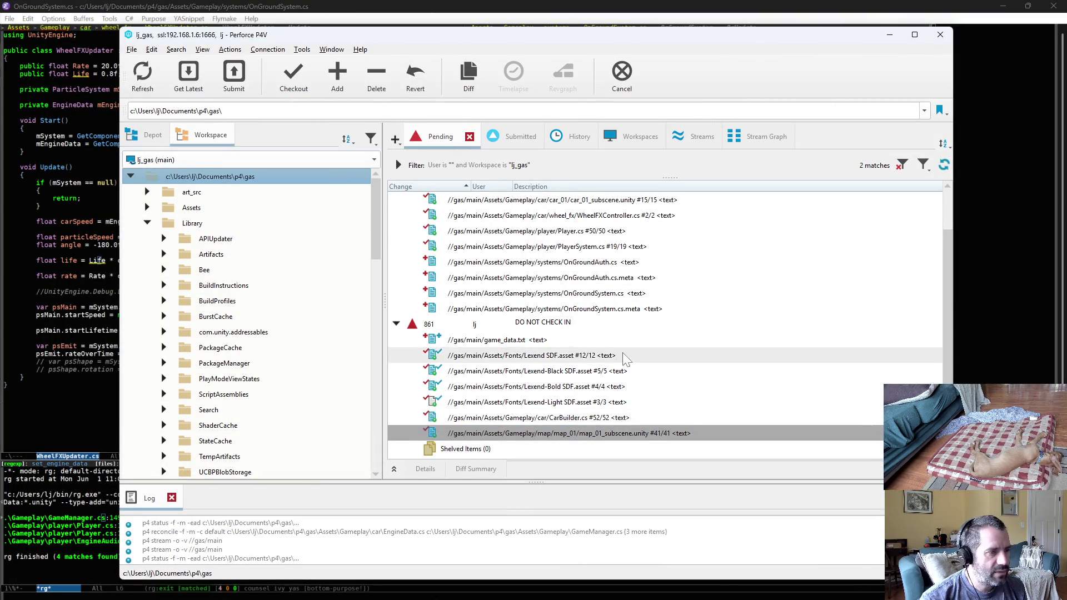
scroll(626, 347, "up", 1)
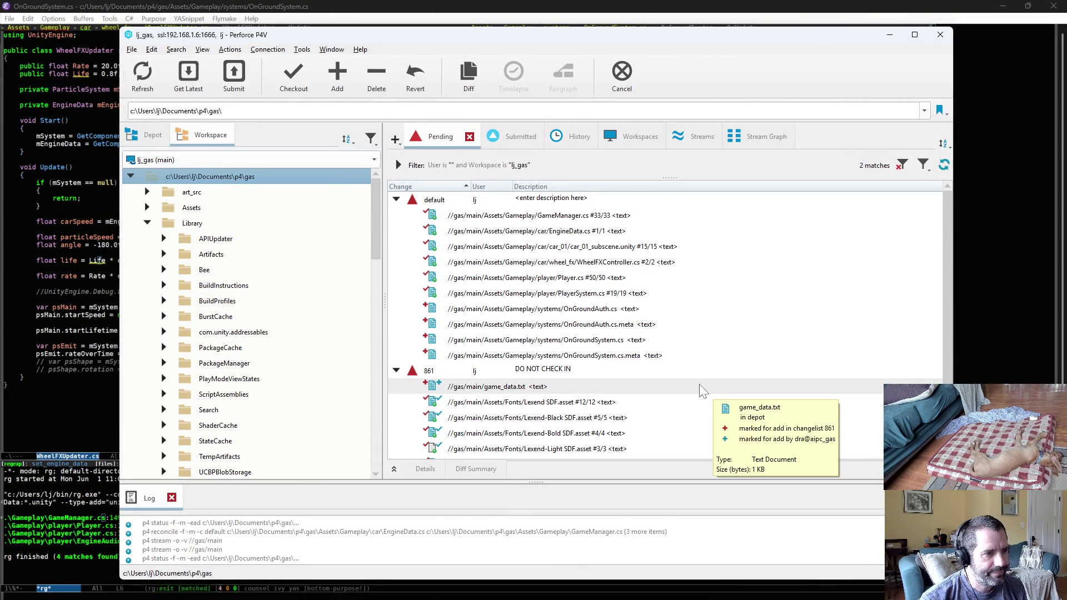
left_click(593, 323)
right_click(481, 202)
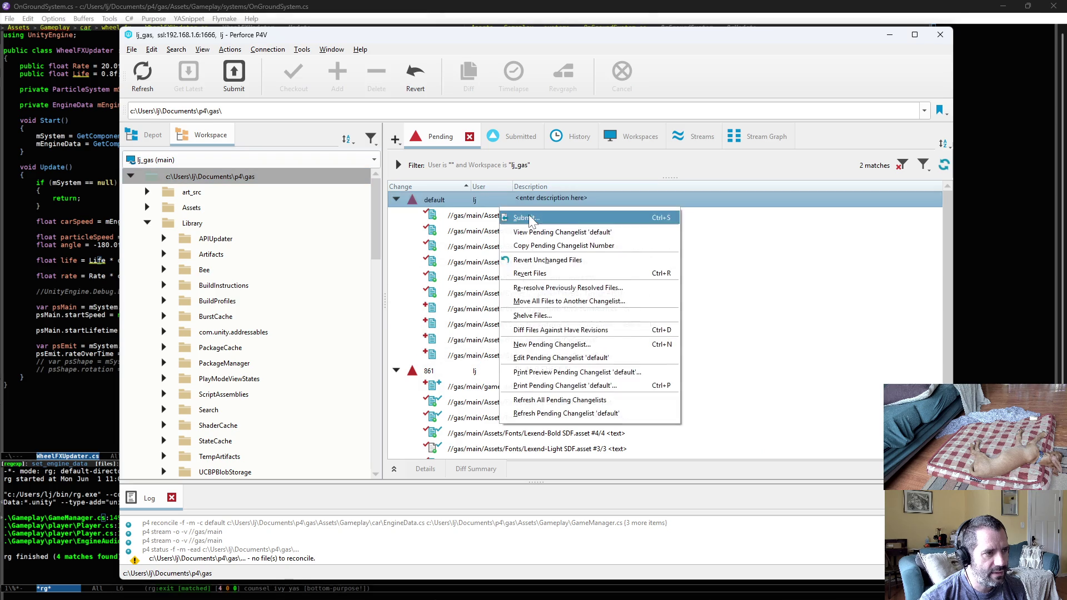
Submit the default changelist describing the new OnGround System and its wheel FX use, then view Submitted
left_click(503, 212)
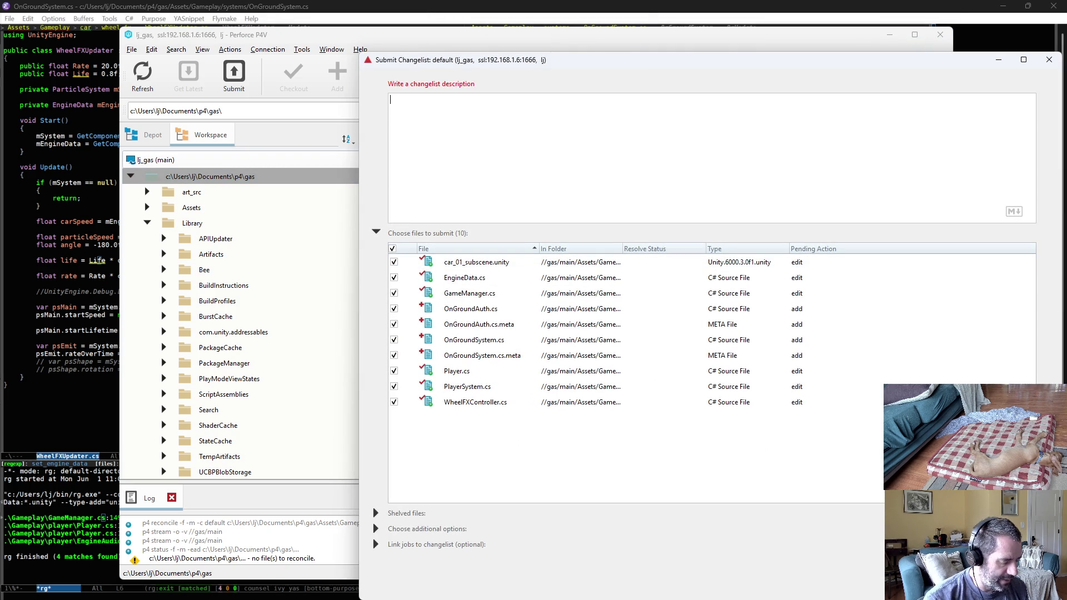
type("added an ")
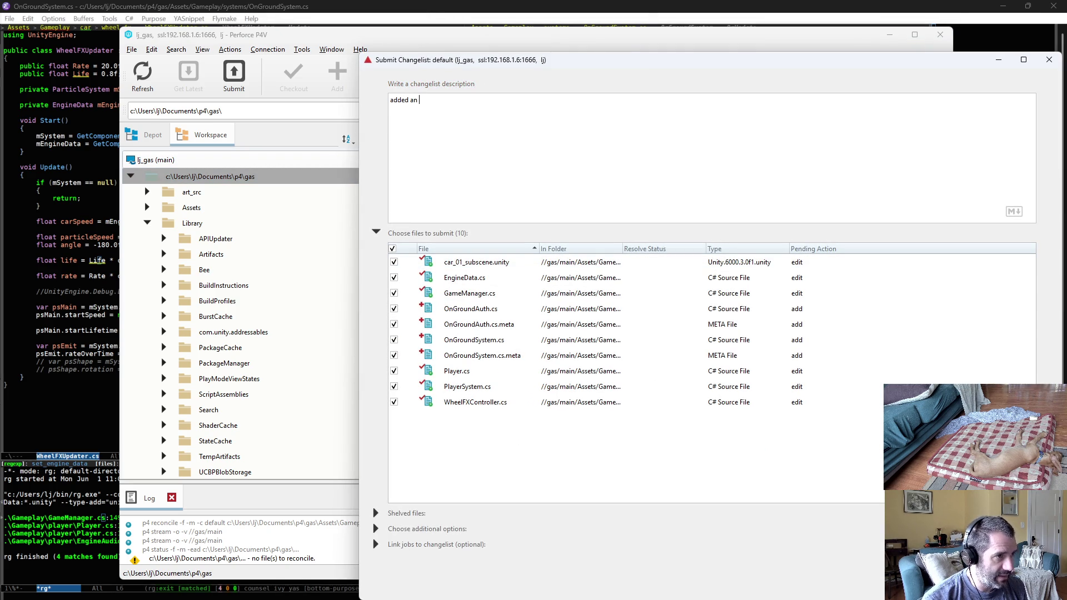
type("OnGround System")
key("ctrl+Left")
key("BackSpace")
key("BackSpace")
key("BackSpace")
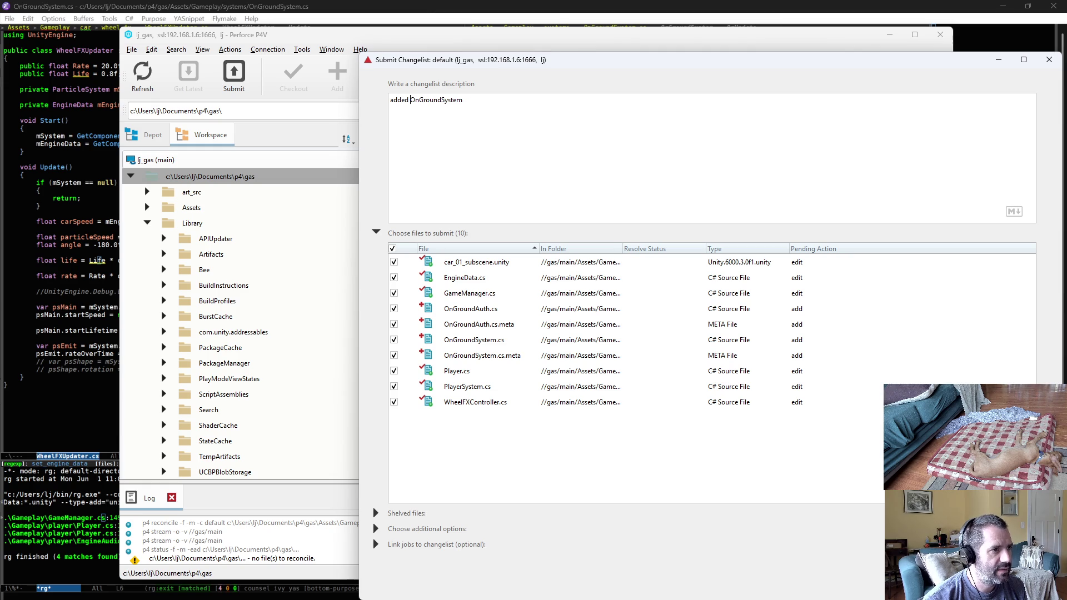
type("to detect when the player is on t")
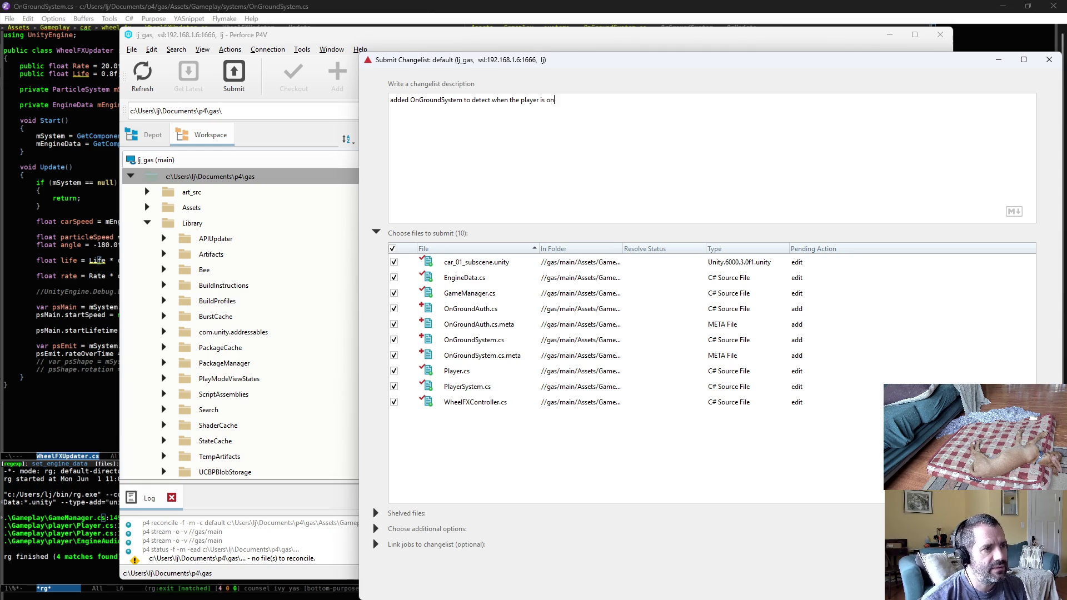
type("he ground")
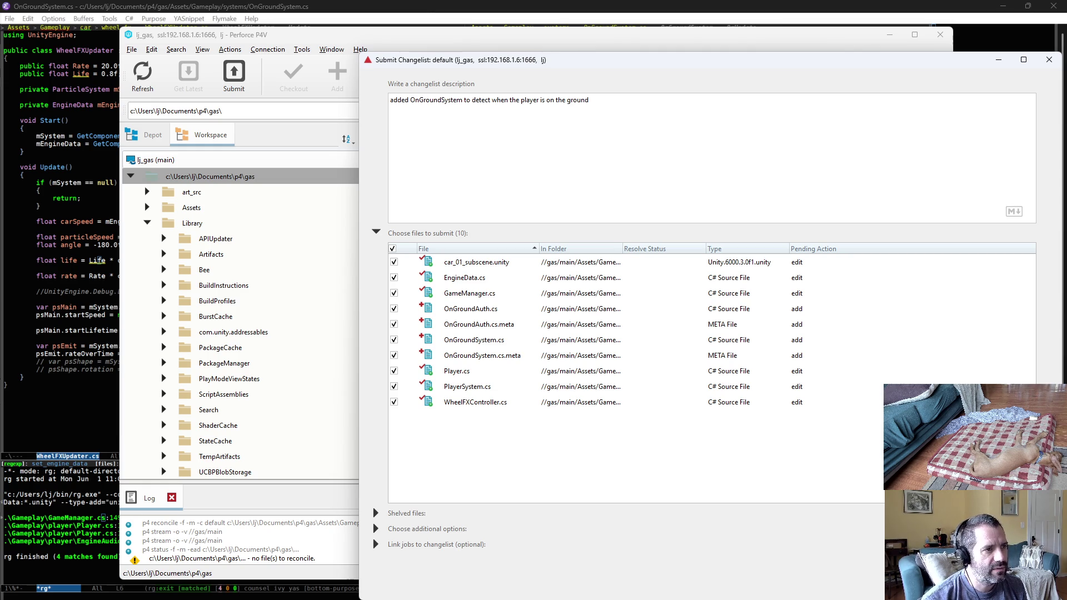
type(" - Us")
key("BackSpace")
type("Currently used to t")
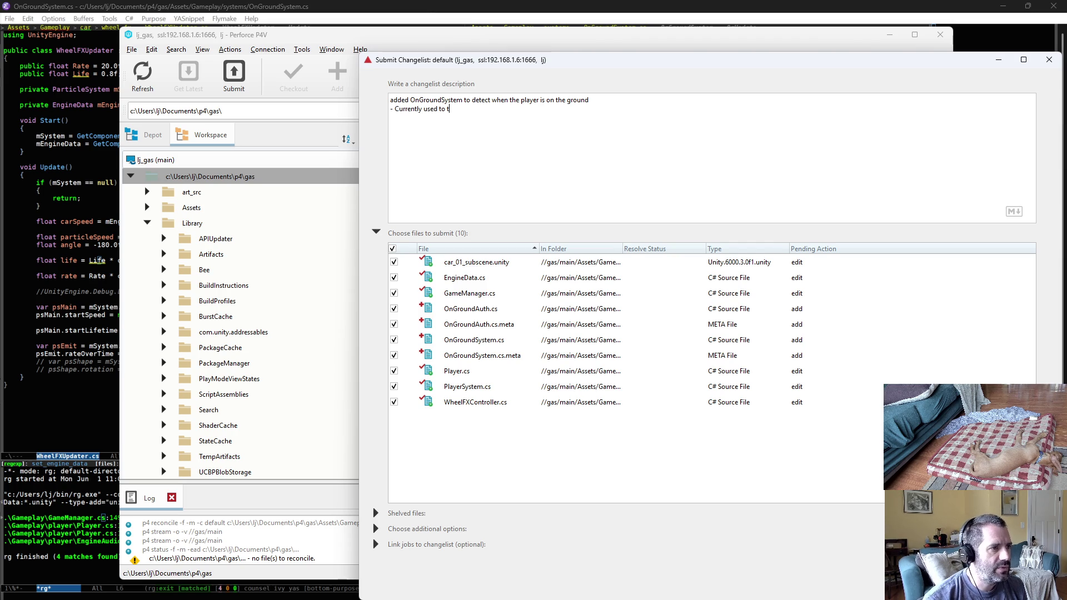
type("urn on/off wheel f")
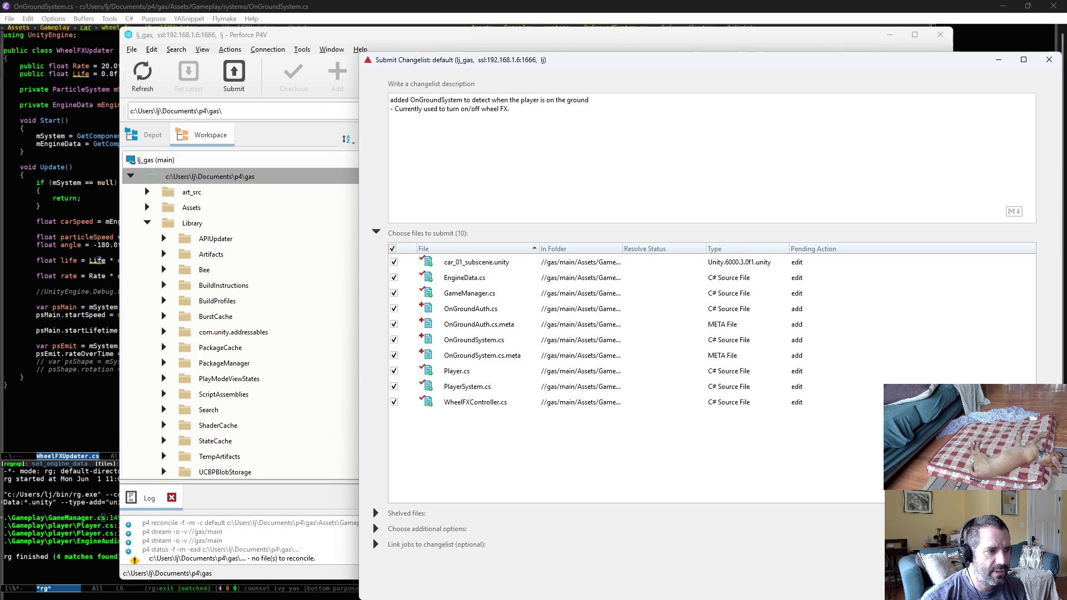
left_click(934, 584)
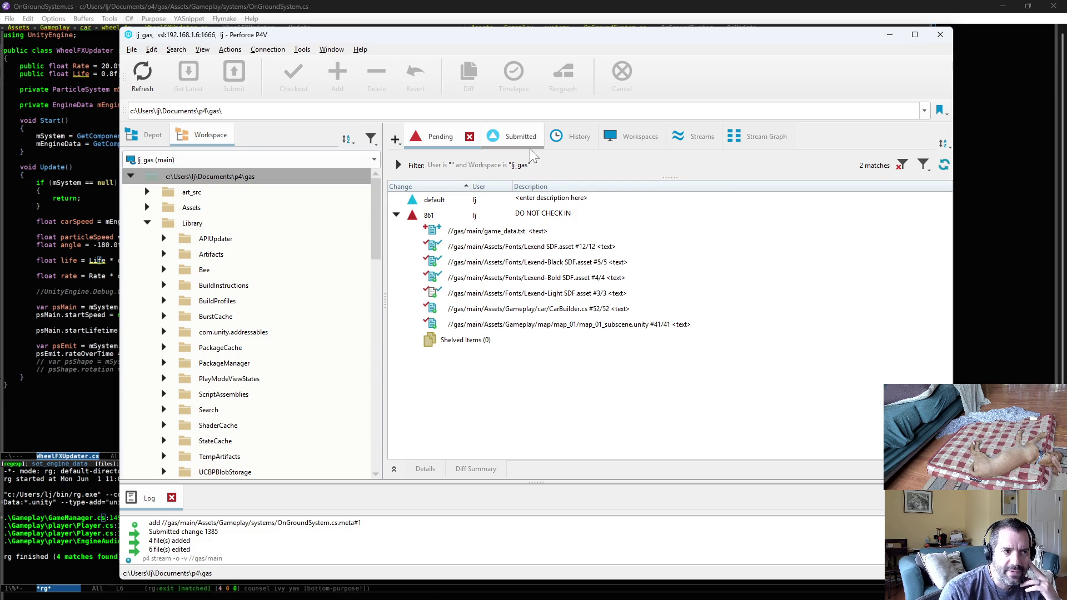
left_click(505, 136)
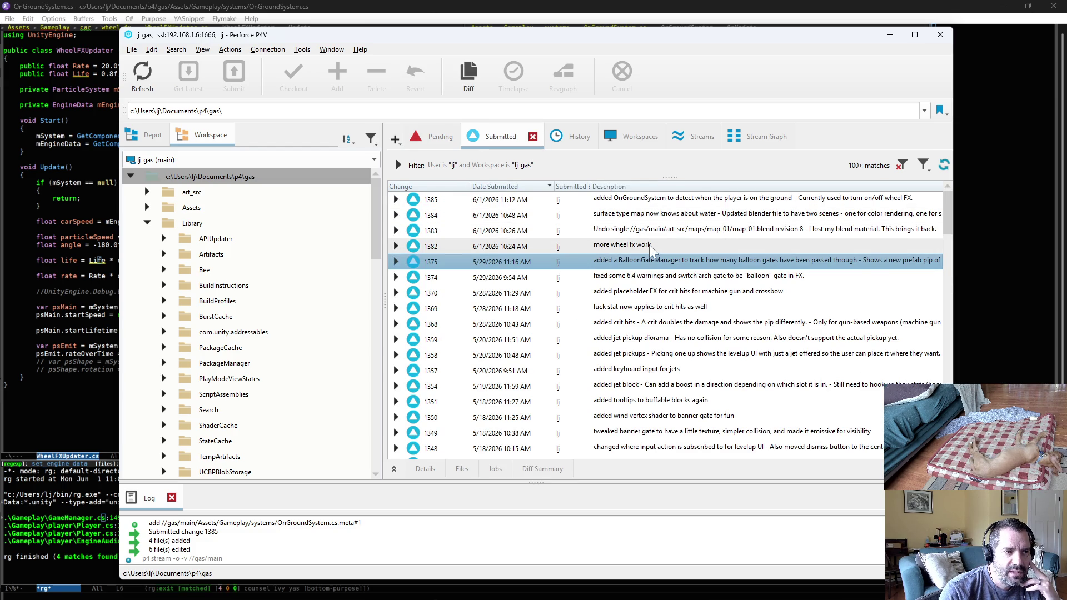